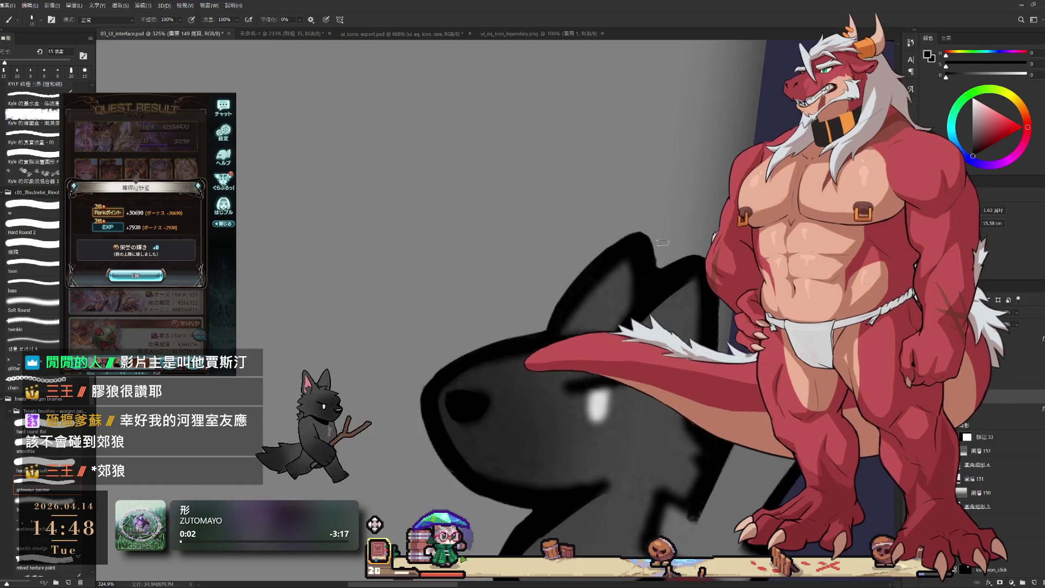
# Shade the wolf head in dark grey with a 15 px brush at high zoom, then reset colour to black.
pyautogui.keyDown('alt'); pyautogui.click(679, 383); pyautogui.keyUp('alt')
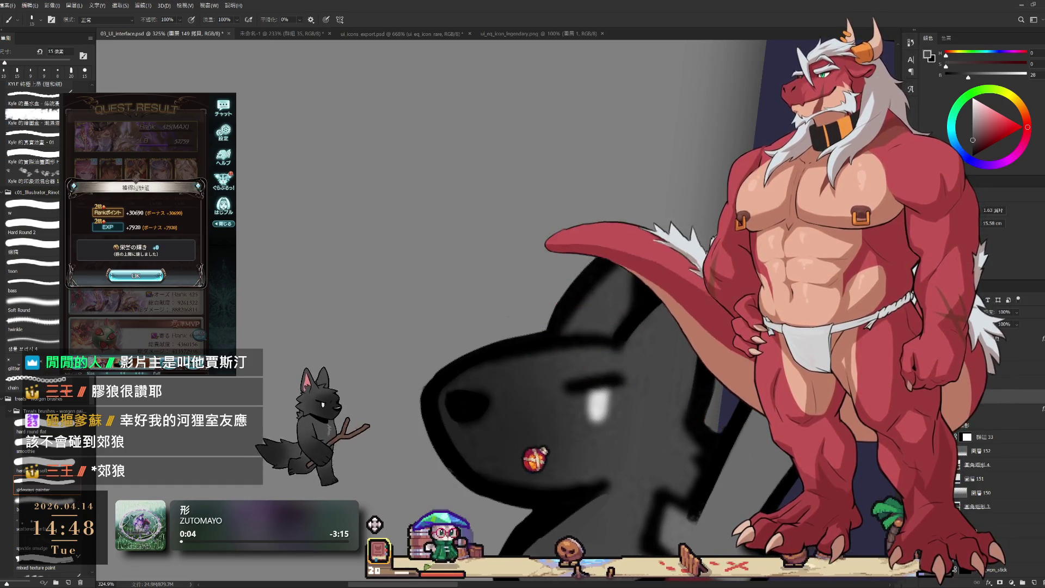
pyautogui.press(']')
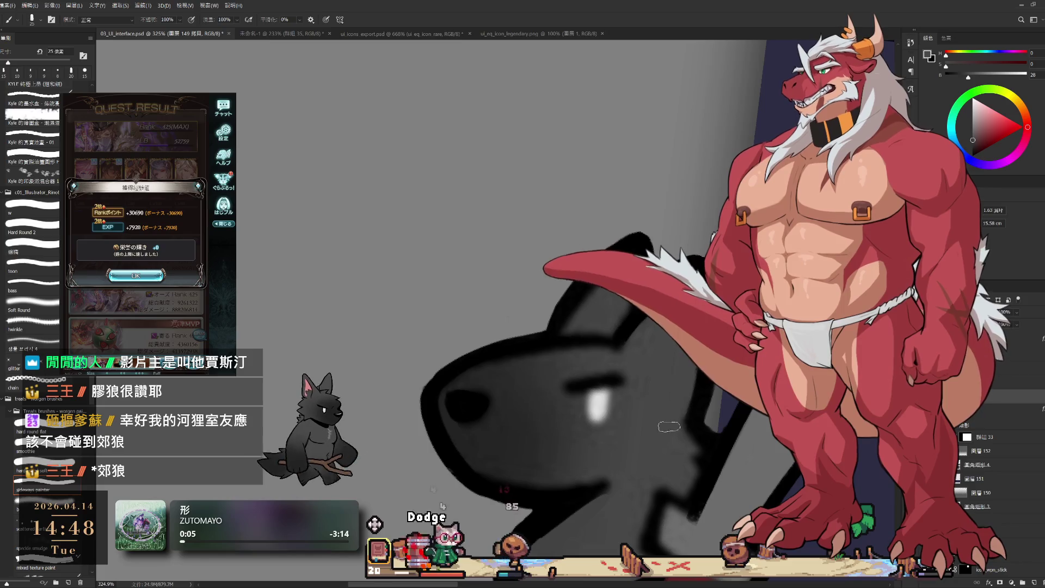
pyautogui.moveTo(687, 436); pyautogui.dragTo(683, 382)
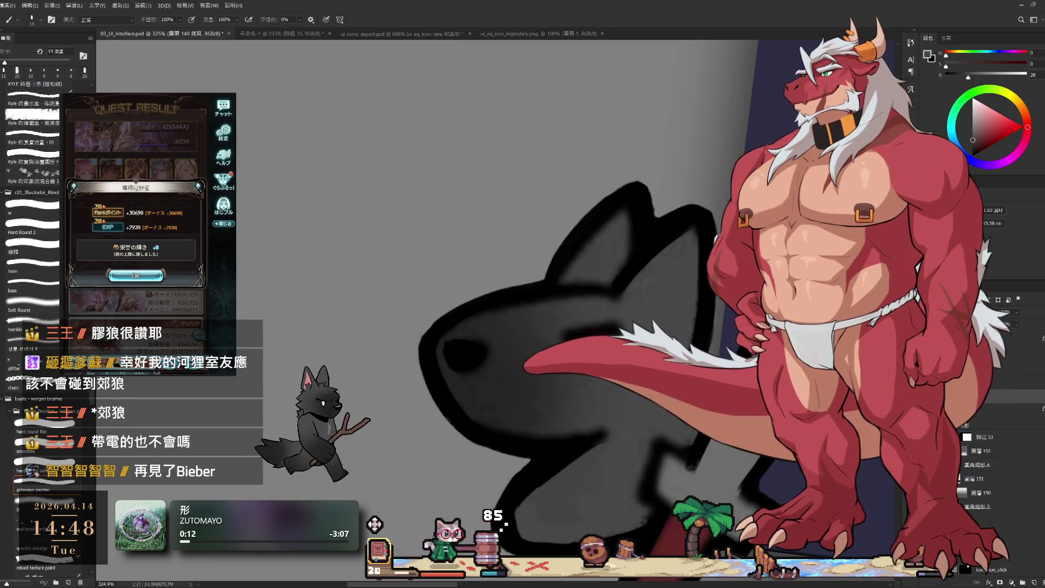
pyautogui.scroll(4, 497, 303)
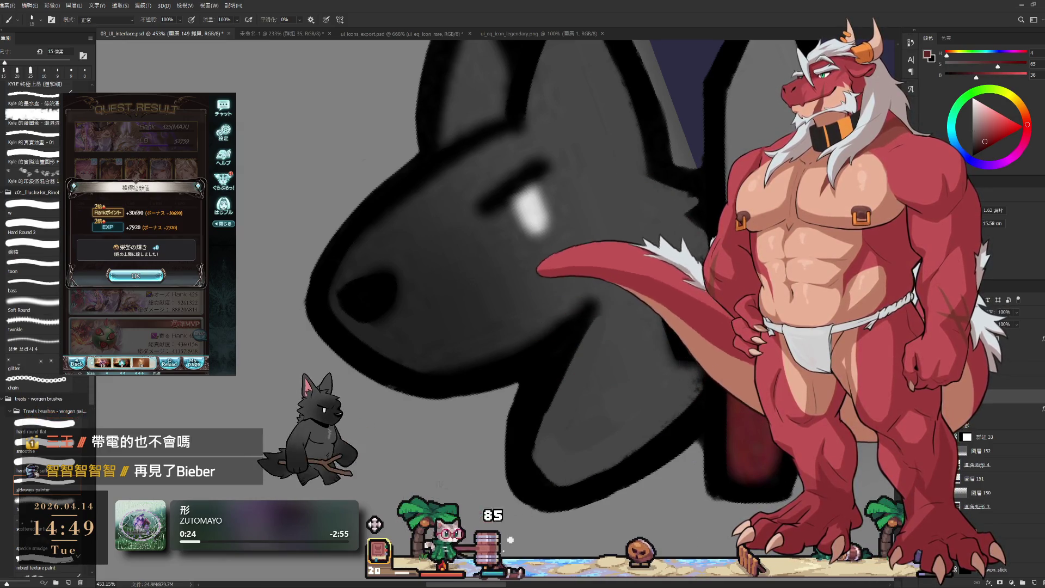
pyautogui.scroll(-5, 768, 372)
pyautogui.scroll(-3, 734, 401)
pyautogui.scroll(5, 734, 400)
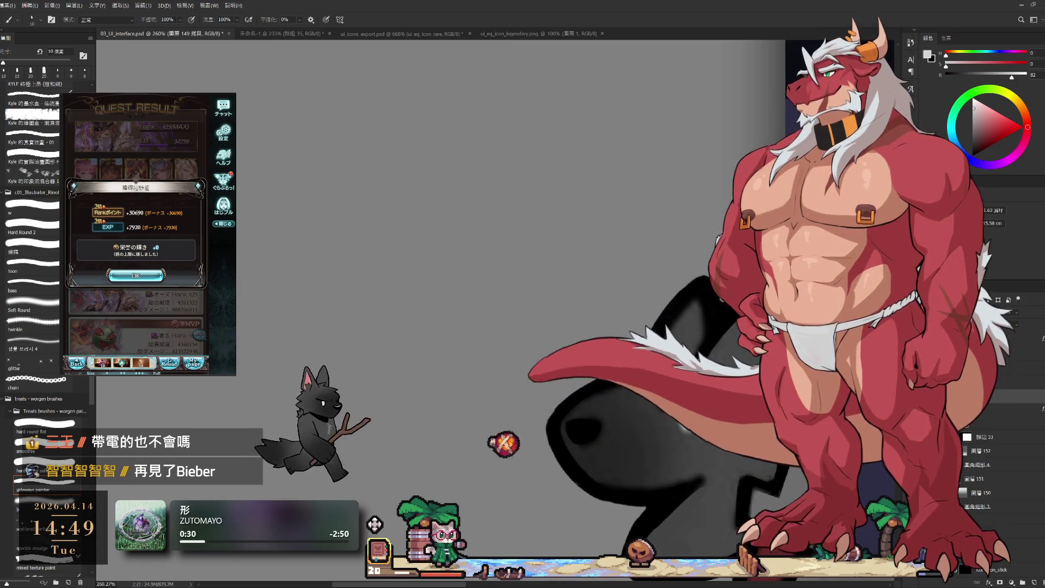
pyautogui.press(']')
pyautogui.press('d')
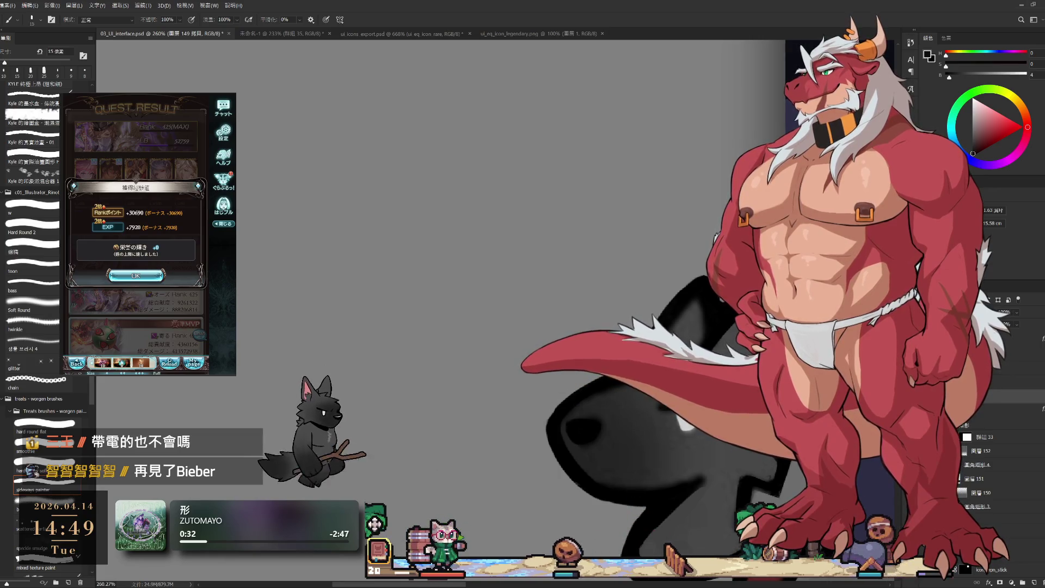
pyautogui.scroll(-5, 613, 356)
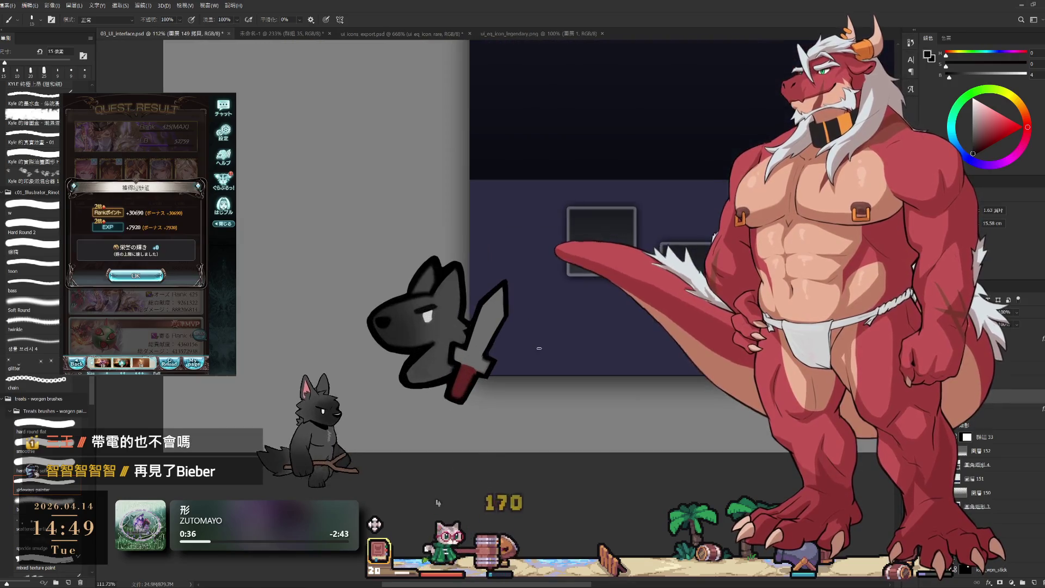
# Paint a thick white stroke around the wolf-with-sword sticker, cleaning edges with a 25 px eraser.
pyautogui.scroll(3, 697, 443)
pyautogui.scroll(-4, 554, 394)
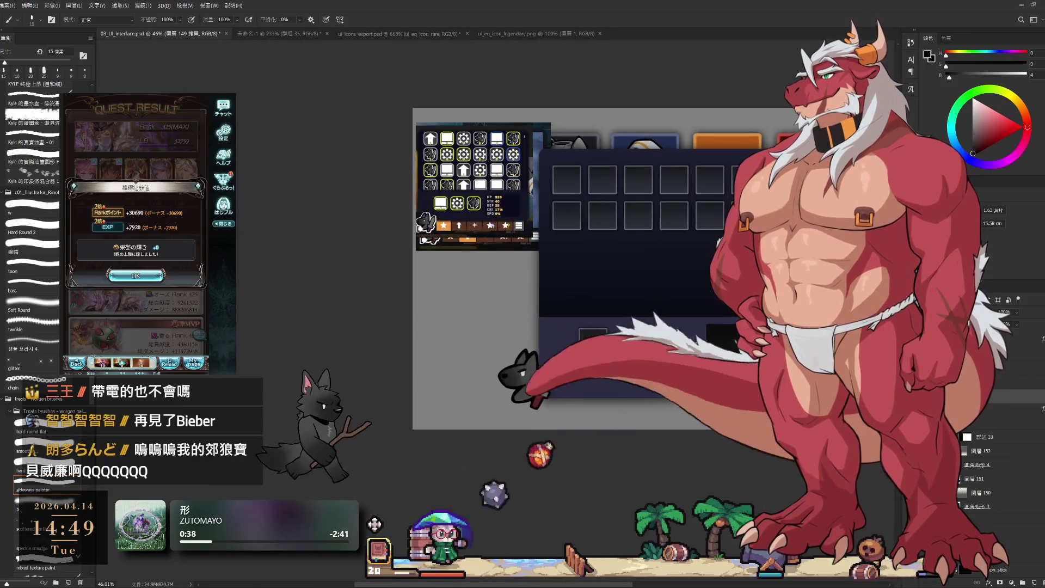
pyautogui.scroll(3, 554, 393)
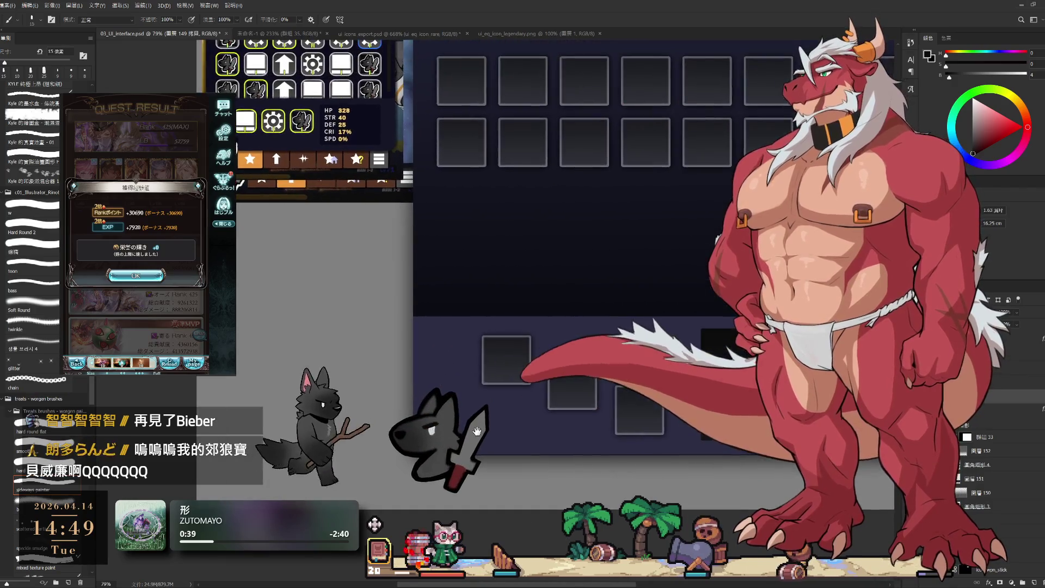
pyautogui.scroll(-1, 426, 455)
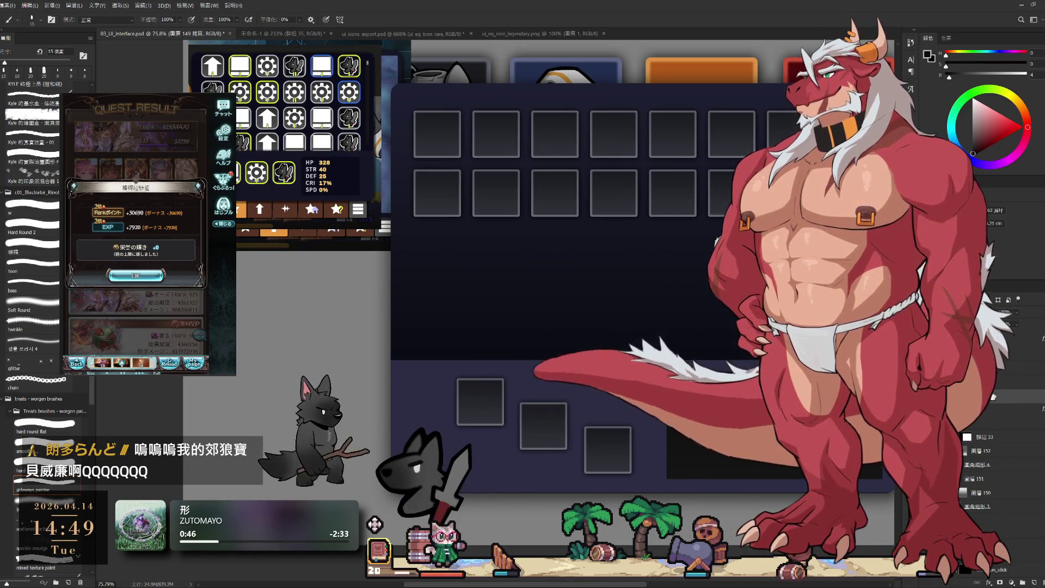
pyautogui.press('h')
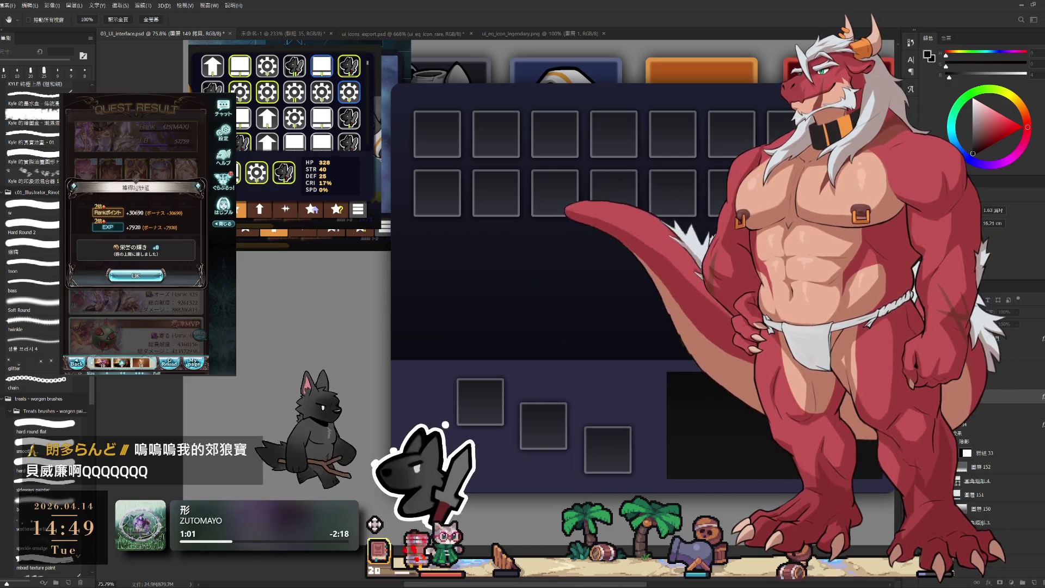
pyautogui.press('b')
pyautogui.scroll(5, 711, 226)
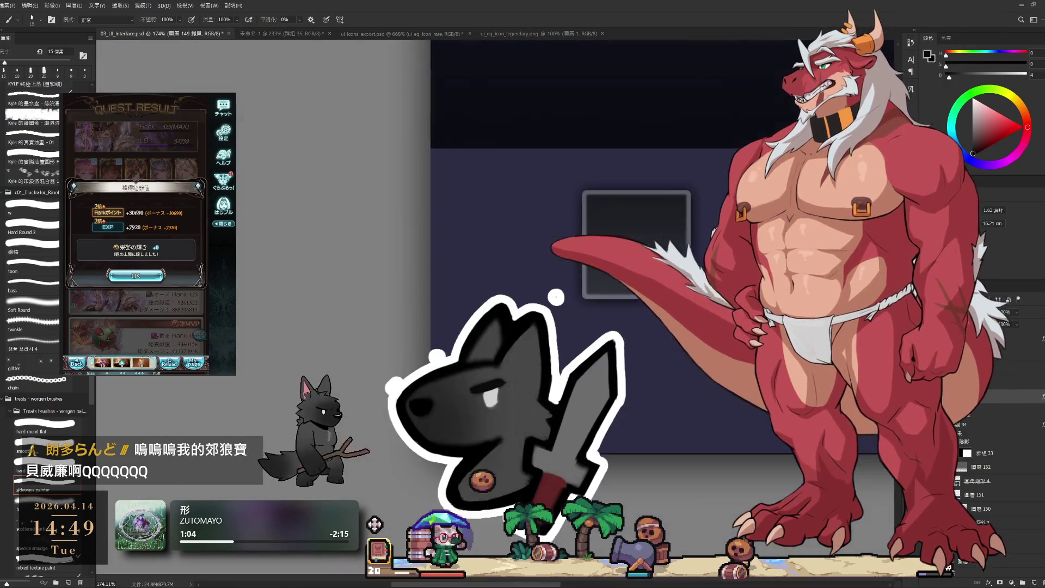
pyautogui.press('e')
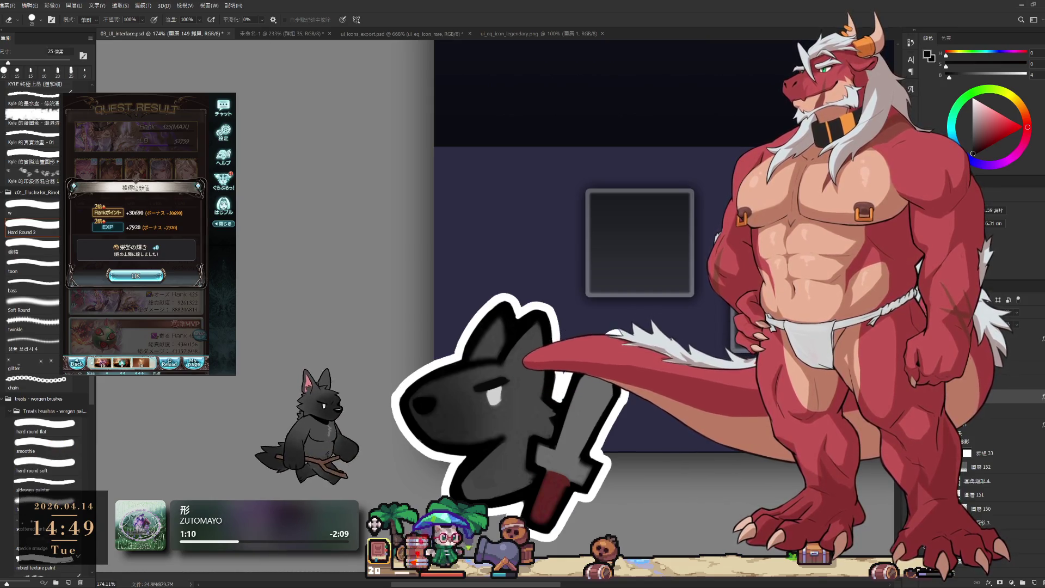
# Dismiss the Granblue Fantasy quest result and reward screens.
pyautogui.moveTo(135, 274); pyautogui.dragTo(136, 279)
pyautogui.click(135, 279)
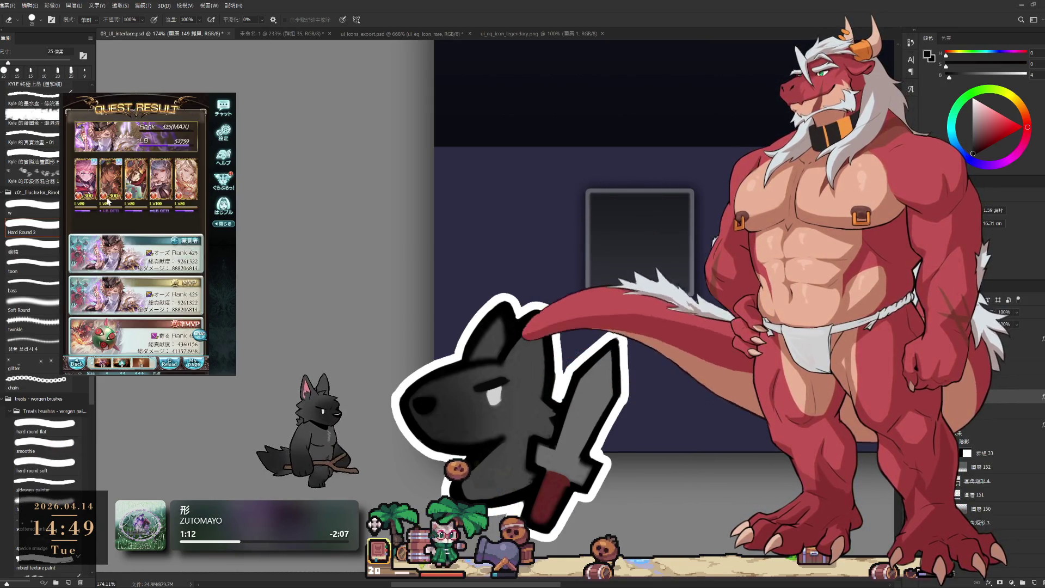
pyautogui.click(110, 220)
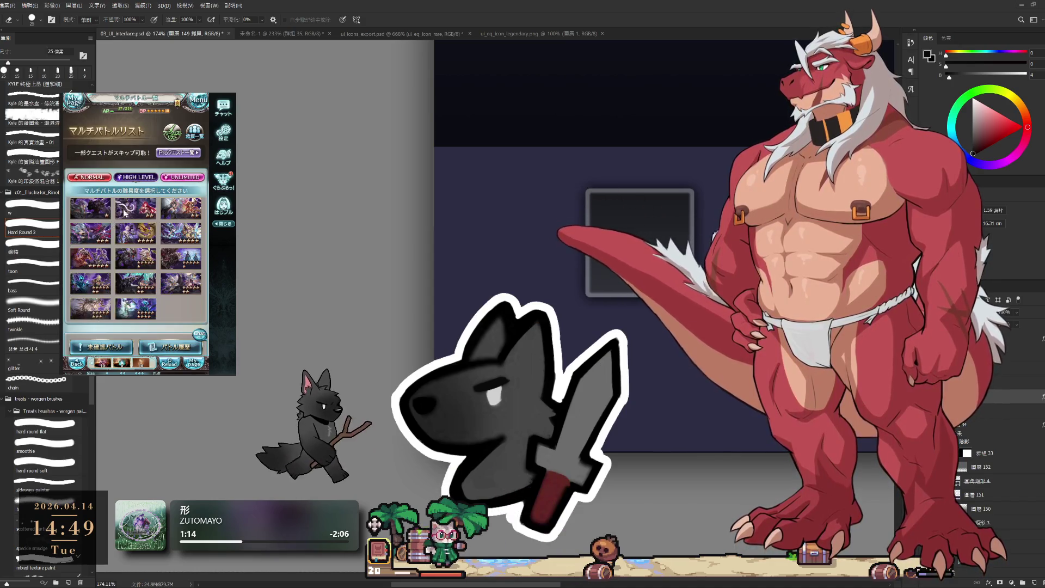
# Join the Lv275 Cosmos raid from the Multi Battle list, confirm the party and enter battle.
pyautogui.click(185, 268)
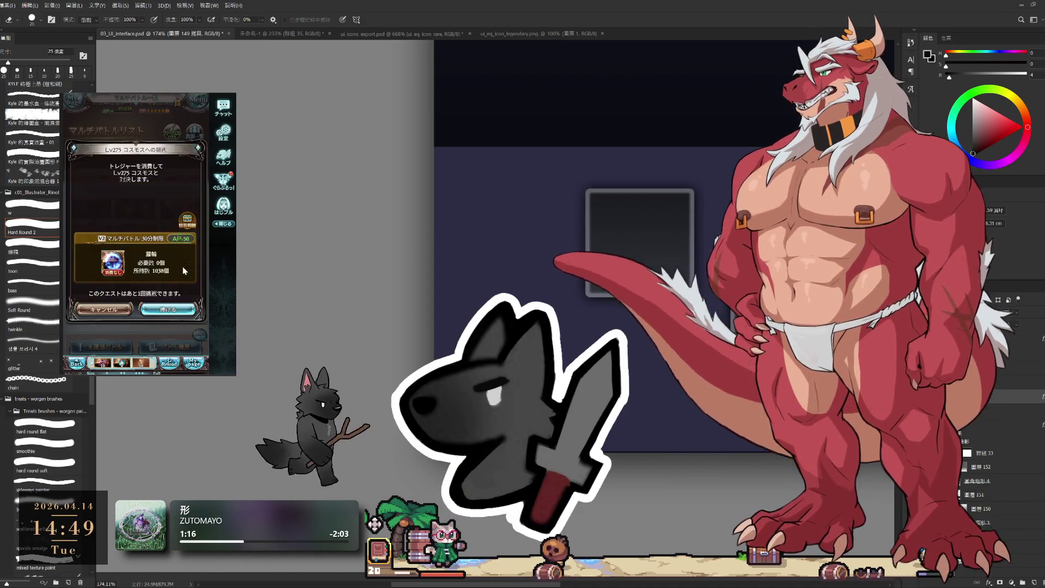
pyautogui.click(135, 305)
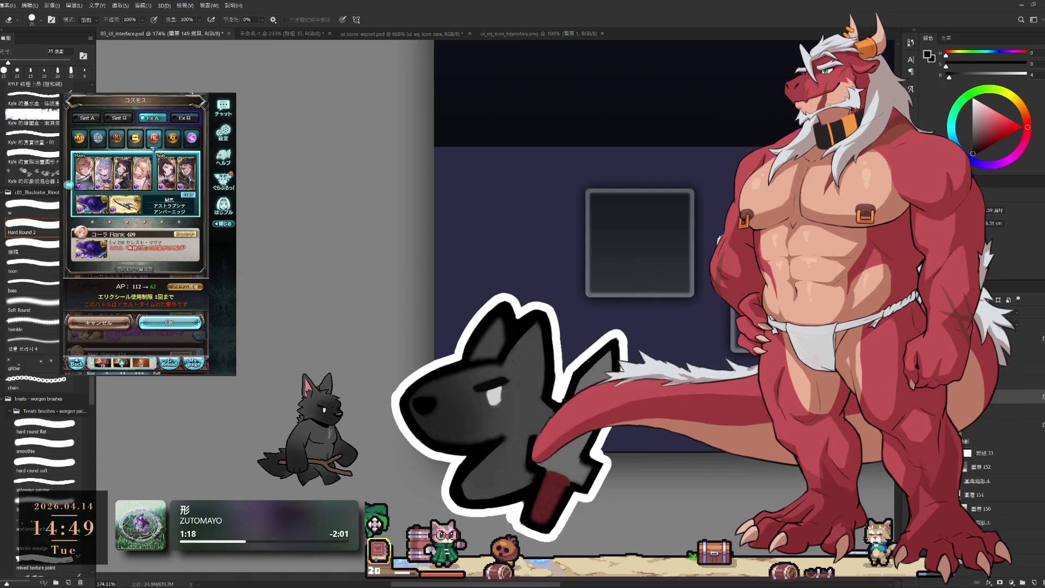
pyautogui.click(170, 322)
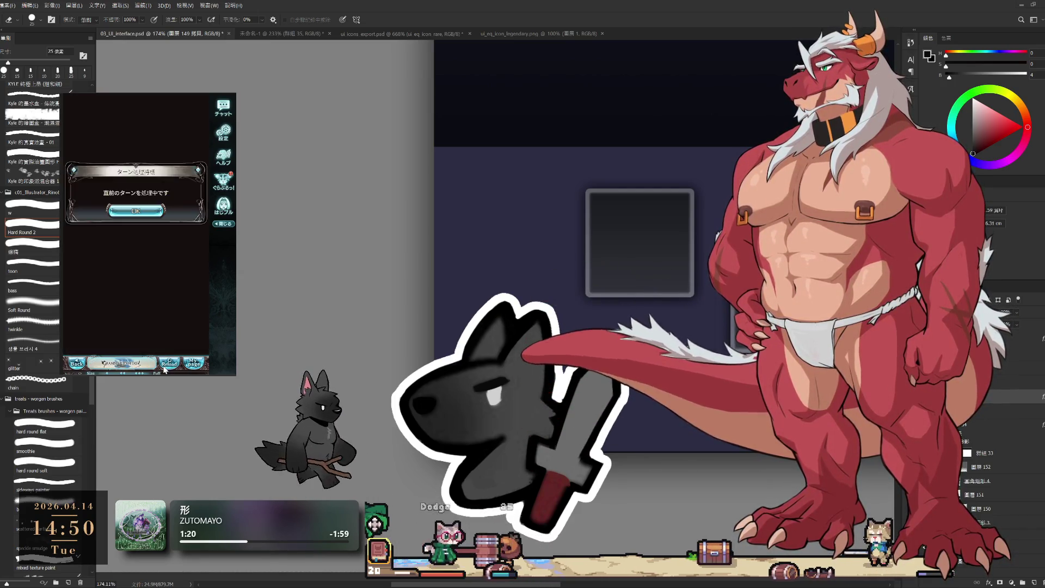
pyautogui.click(130, 213)
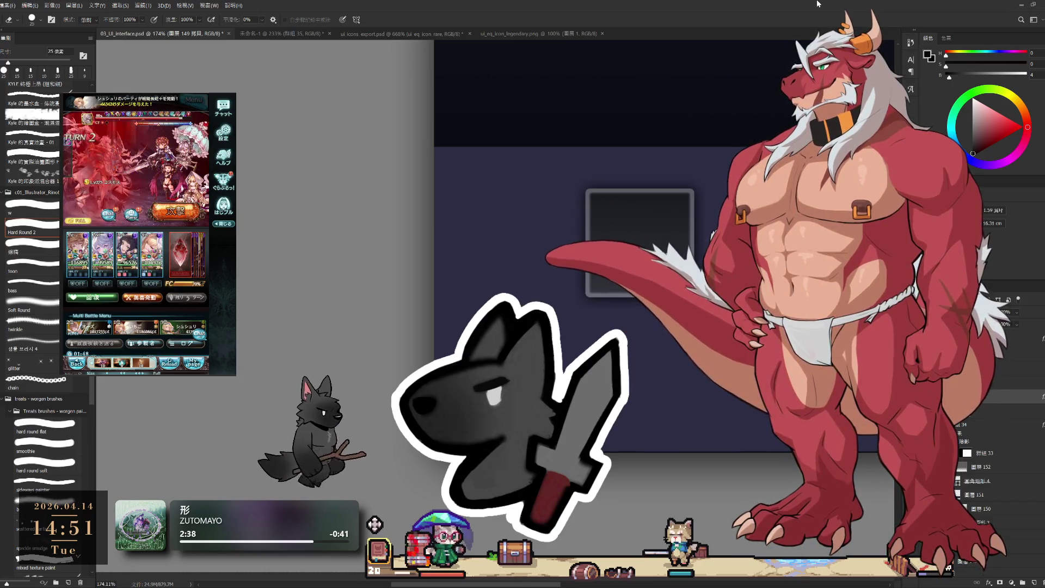
# Touch up the sticker with the eraser shrunk to 10 px and then 8 px, returning to a 15 px brush.
pyautogui.press('b')
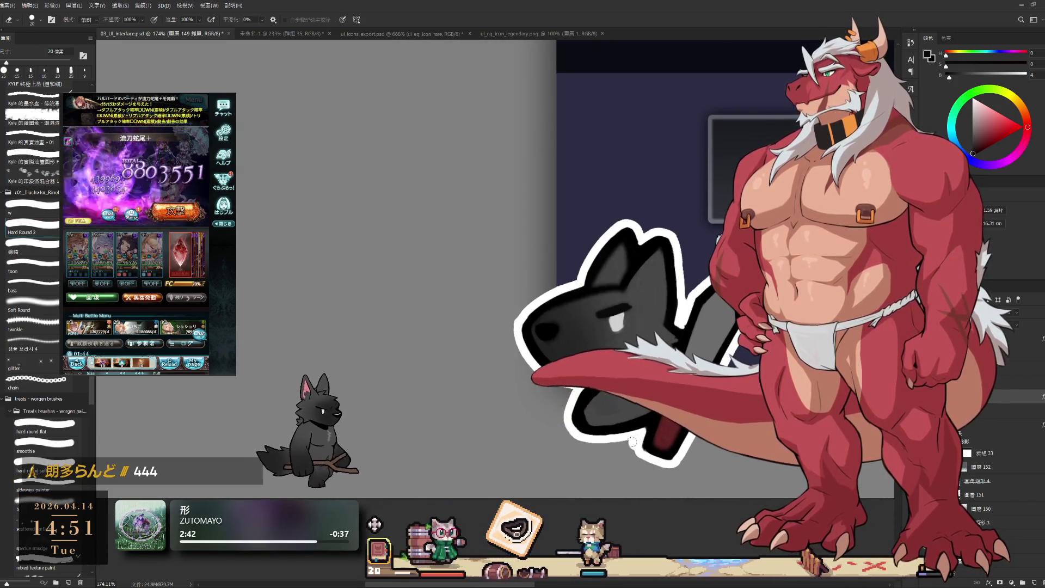
pyautogui.press('e')
pyautogui.press('[')
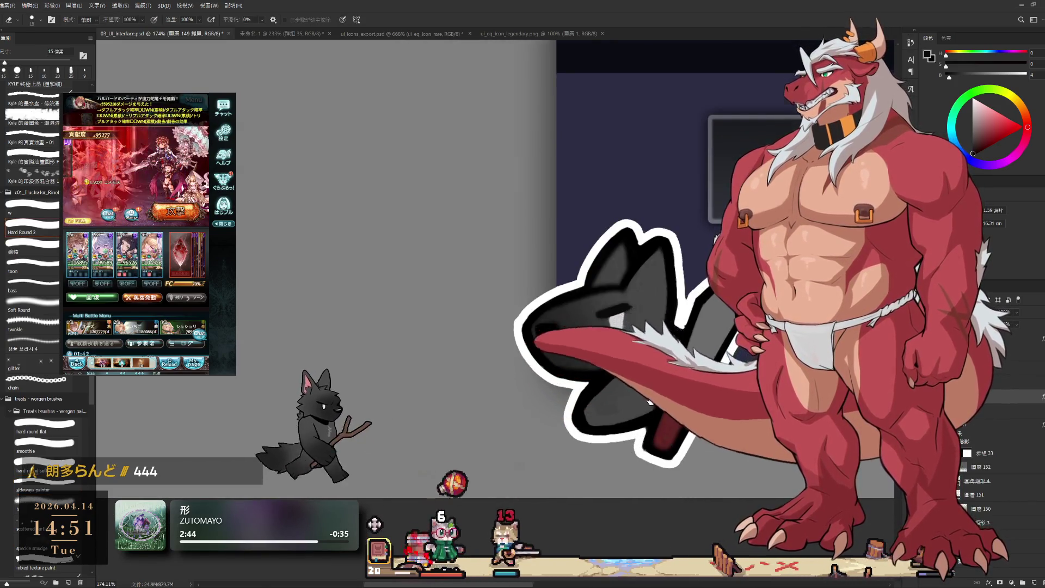
pyautogui.scroll(2, 636, 445)
pyautogui.press('[')
pyautogui.press('[')
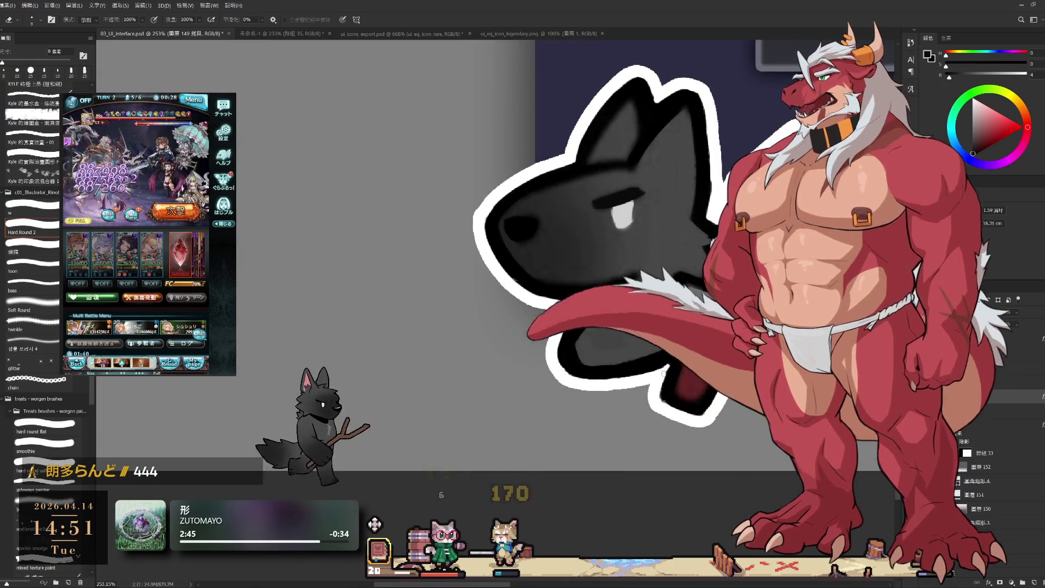
pyautogui.press('b')
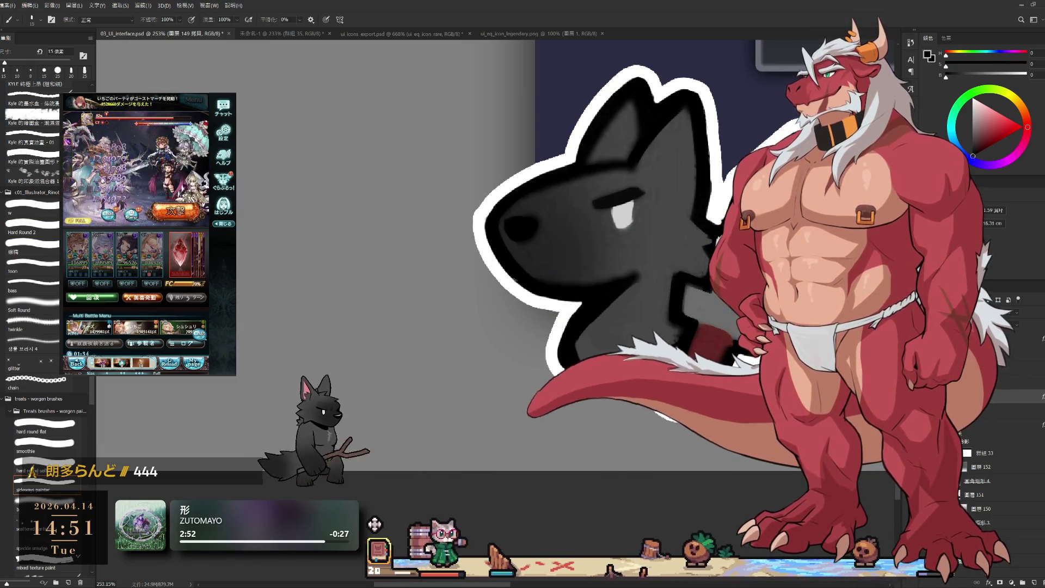
# Paint with the sword handle's dark red at 20 px, then go back to black at 15 px.
pyautogui.keyDown('alt'); pyautogui.click(704, 330); pyautogui.keyUp('alt')
pyautogui.press(']')
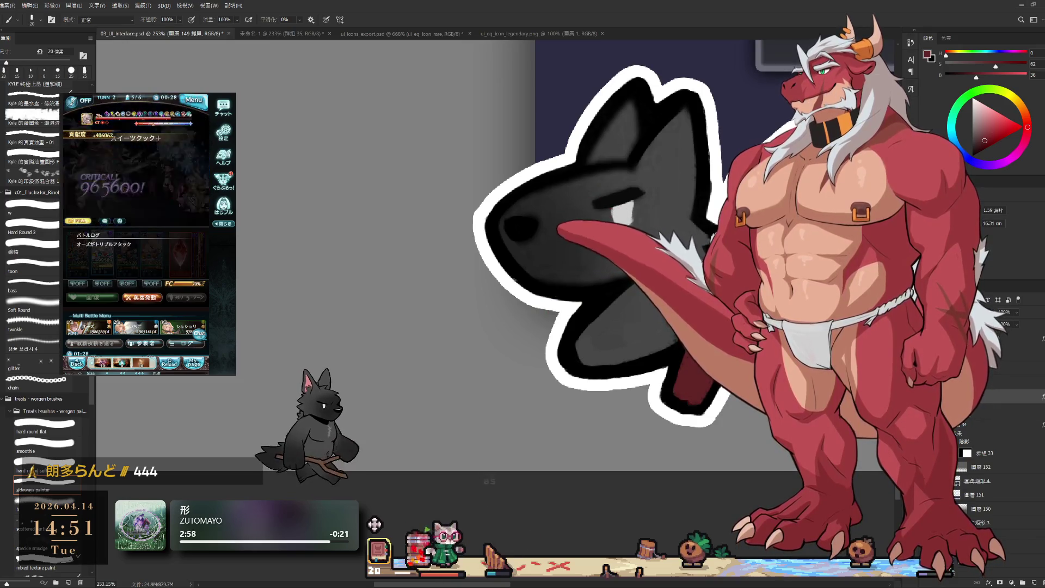
pyautogui.keyDown('alt'); pyautogui.click(695, 398); pyautogui.keyUp('alt')
pyautogui.press('[')
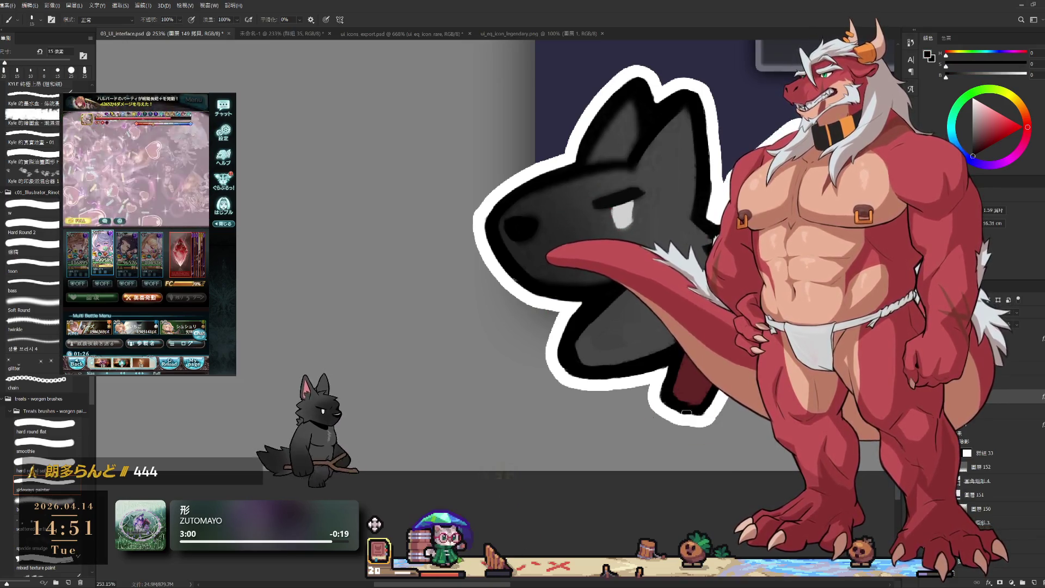
# Zoom from the full mockup in on the wolf head until it fills the view at about 429%.
pyautogui.hotkey('ctrl', '0')
pyautogui.moveTo(653, 446); pyautogui.dragTo(708, 445)
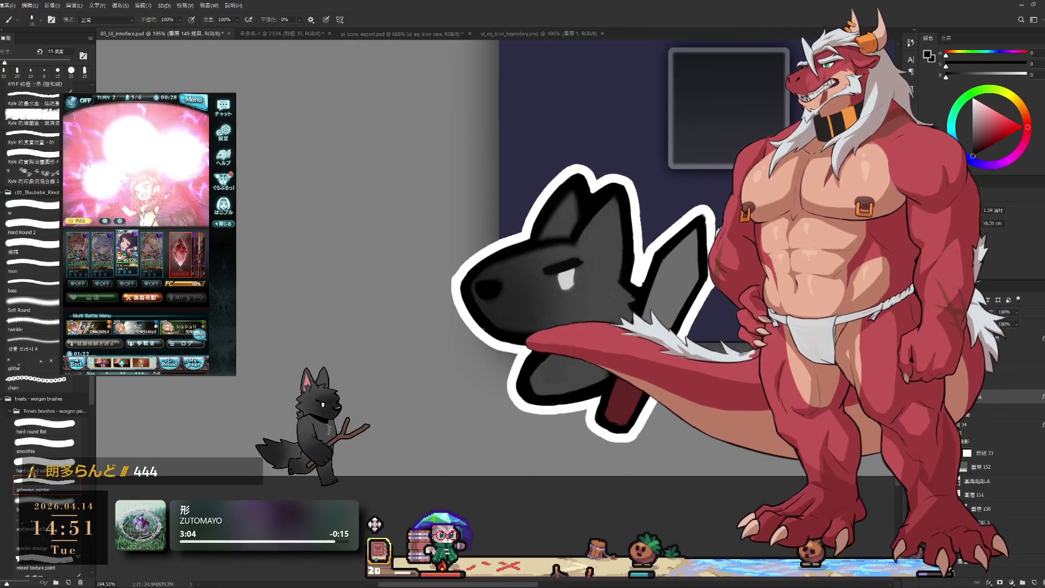
pyautogui.moveTo(643, 293)
pyautogui.mouseDown()
pyautogui.moveTo(661, 293)
pyautogui.moveTo(684, 223)
pyautogui.mouseUp()
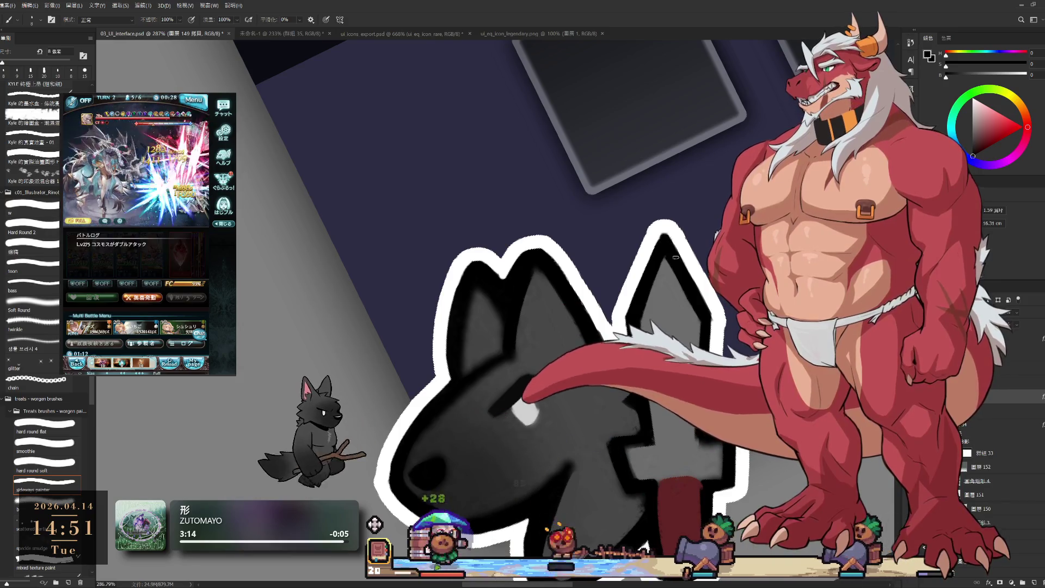
pyautogui.moveTo(693, 326); pyautogui.dragTo(685, 362)
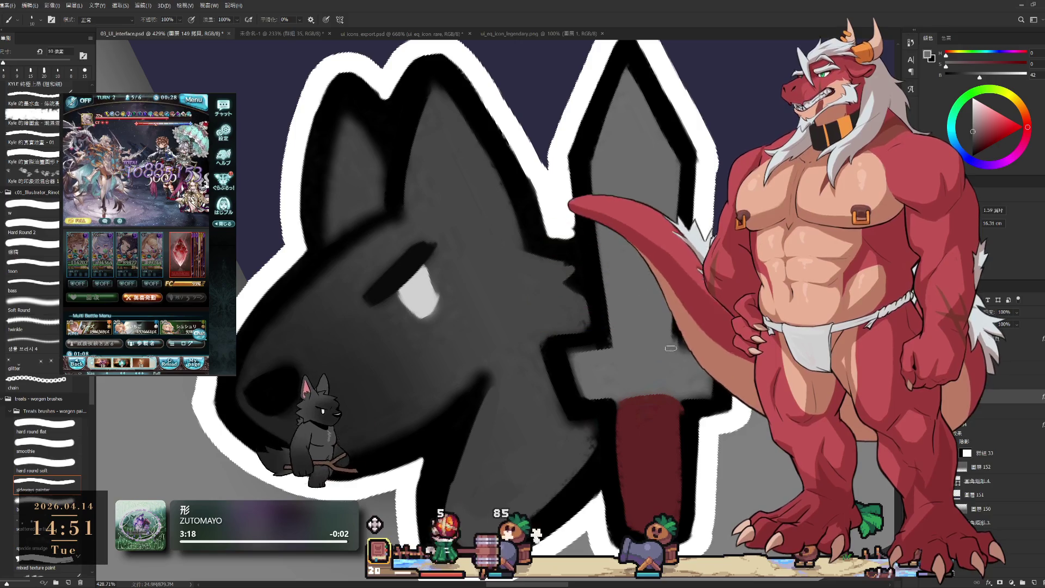
# Set the brush to 9 px and reset the foreground colour to black.
pyautogui.press(']')
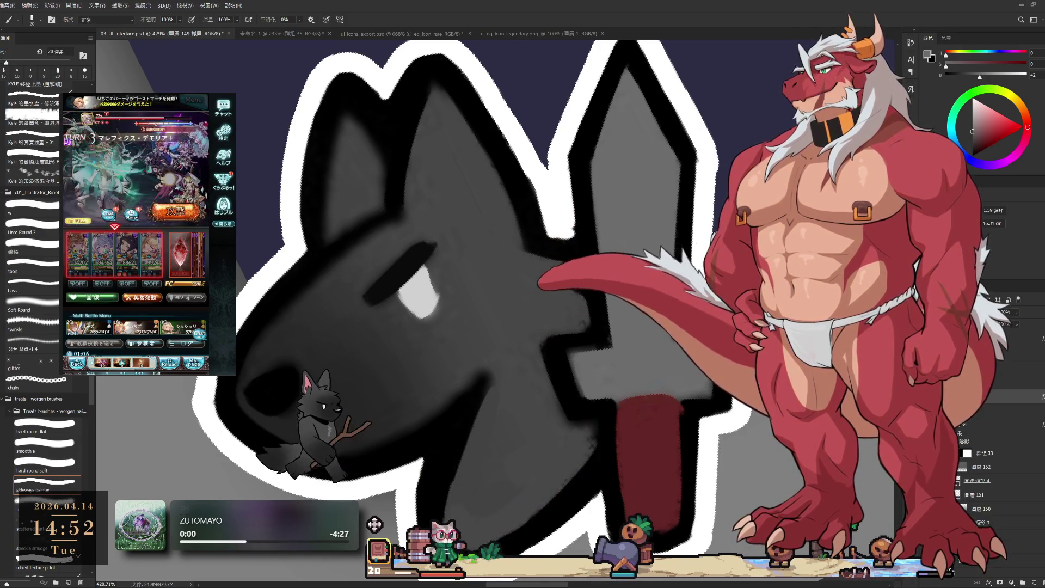
pyautogui.press('[')
pyautogui.press('[')
pyautogui.press('d')
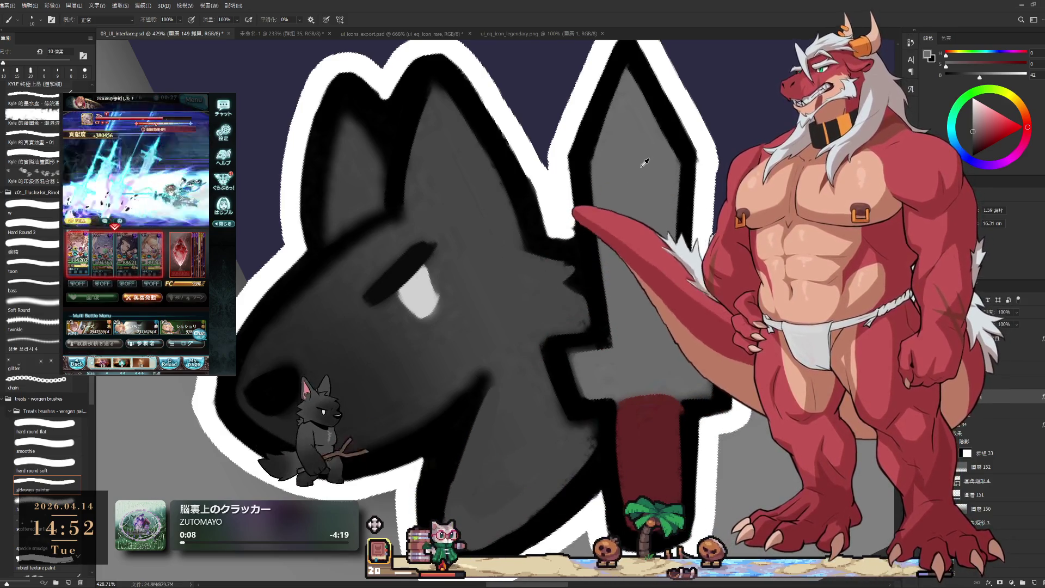
pyautogui.press('d')
pyautogui.press('[')
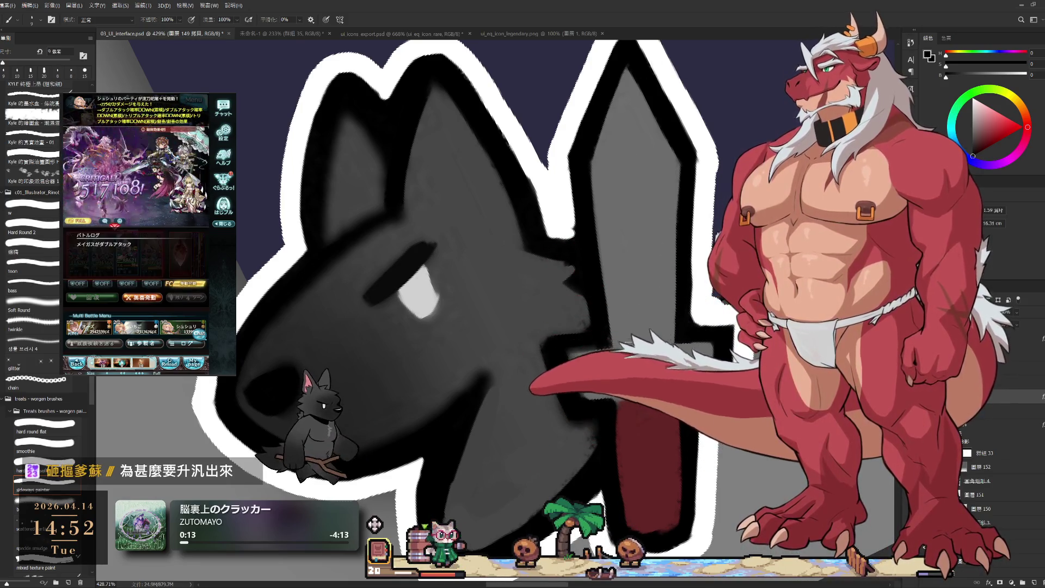
pyautogui.scroll(-5, 441, 514)
# Tilt the canvas view 15°, reset it upright, and pan to frame the inventory mockup at about 86%.
pyautogui.press('r')
pyautogui.moveTo(413, 507); pyautogui.dragTo(441, 514)
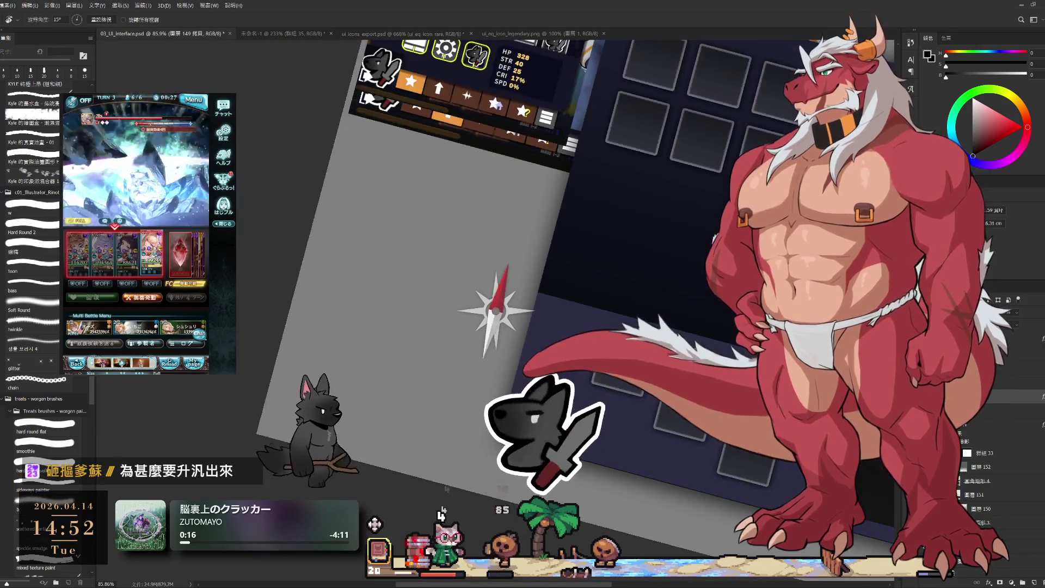
pyautogui.press('Escape')
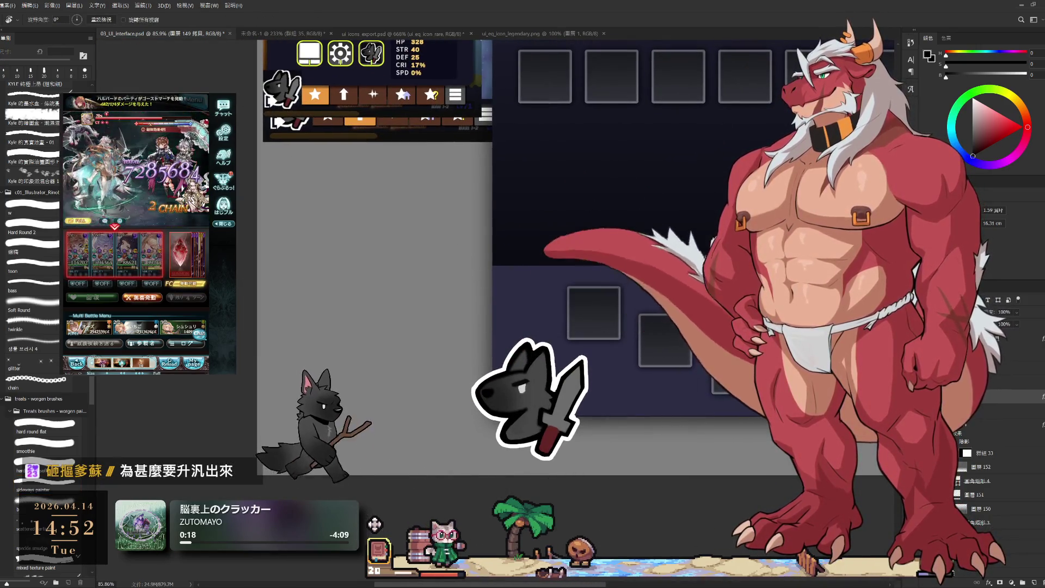
pyautogui.moveTo(678, 435); pyautogui.dragTo(640, 457)
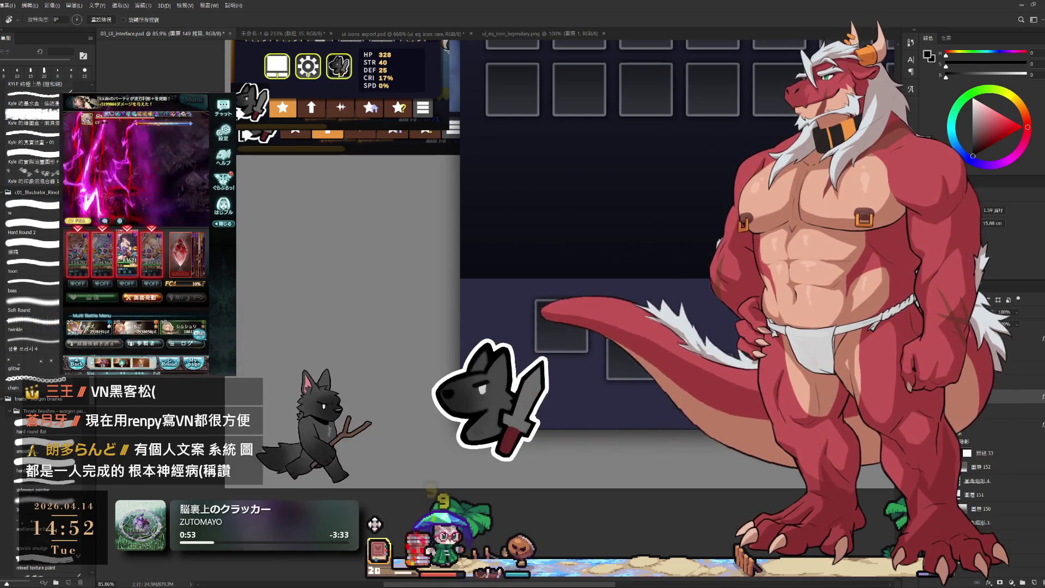
pyautogui.moveTo(476, 393); pyautogui.dragTo(539, 393)
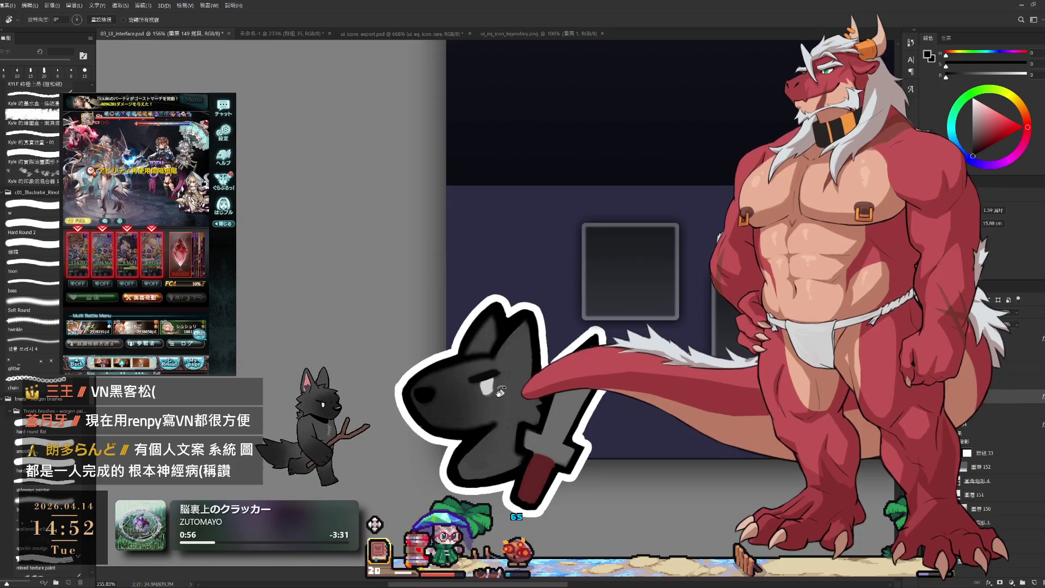
pyautogui.moveTo(559, 101); pyautogui.dragTo(675, 72)
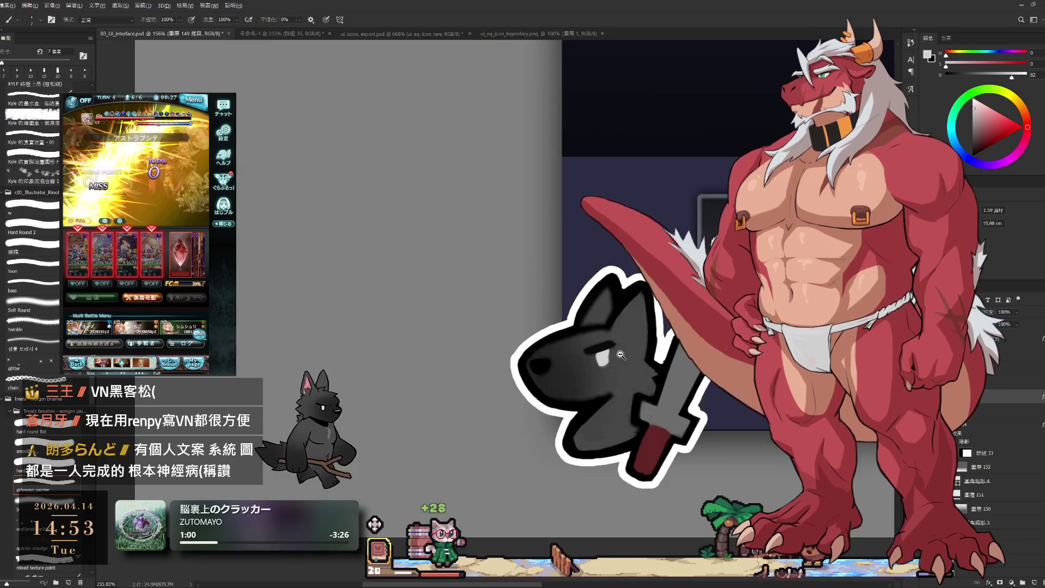
pyautogui.moveTo(604, 362); pyautogui.dragTo(662, 362)
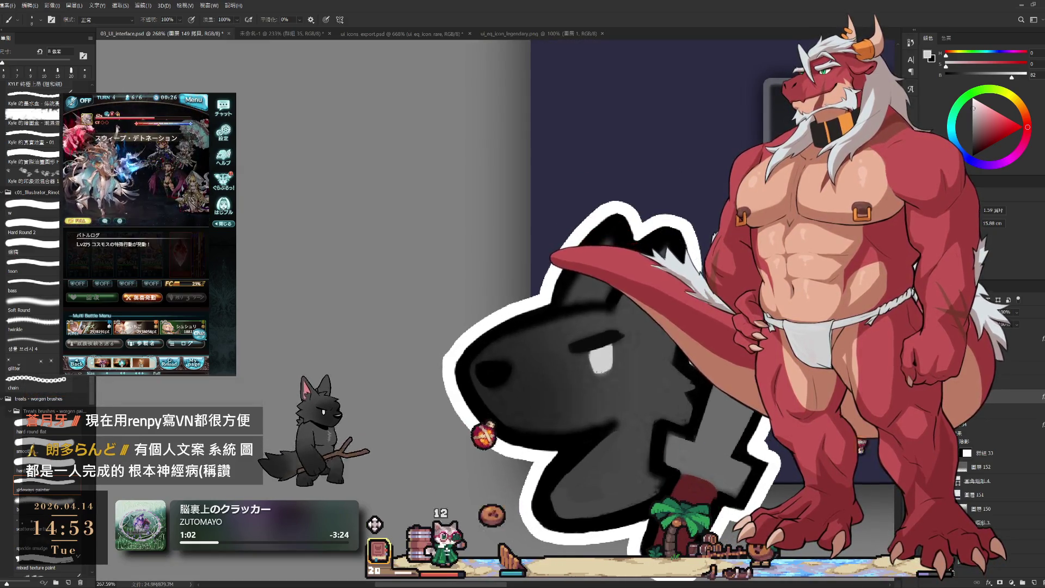
pyautogui.moveTo(631, 356)
pyautogui.mouseDown()
pyautogui.moveTo(558, 325)
pyautogui.moveTo(474, 375)
pyautogui.moveTo(506, 449)
pyautogui.mouseUp()
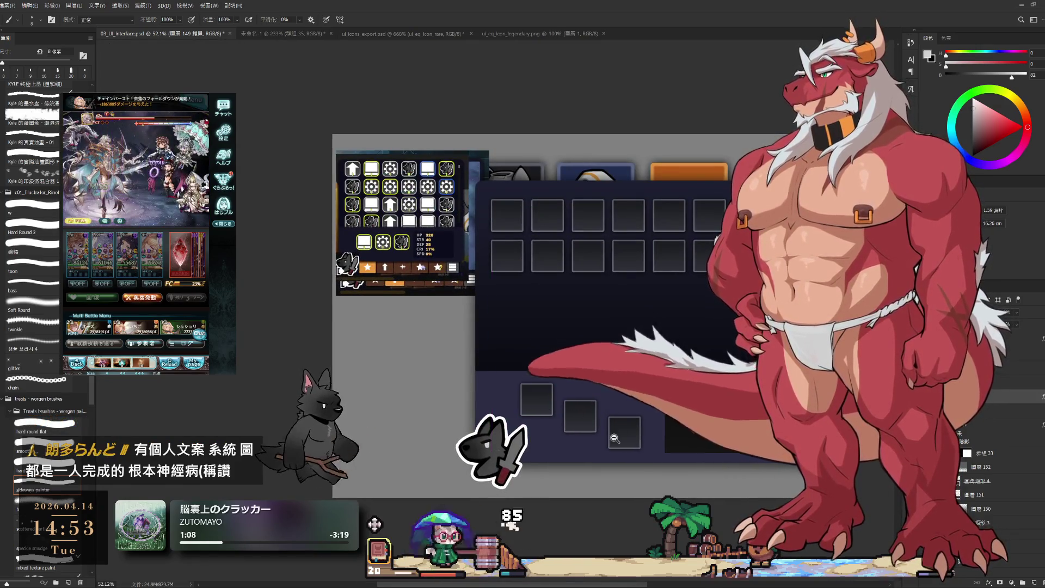
# Select the slot grid layer, frame the whole inventory panel, and switch to the Rectangular Marquee.
pyautogui.scroll(-2, 614, 432)
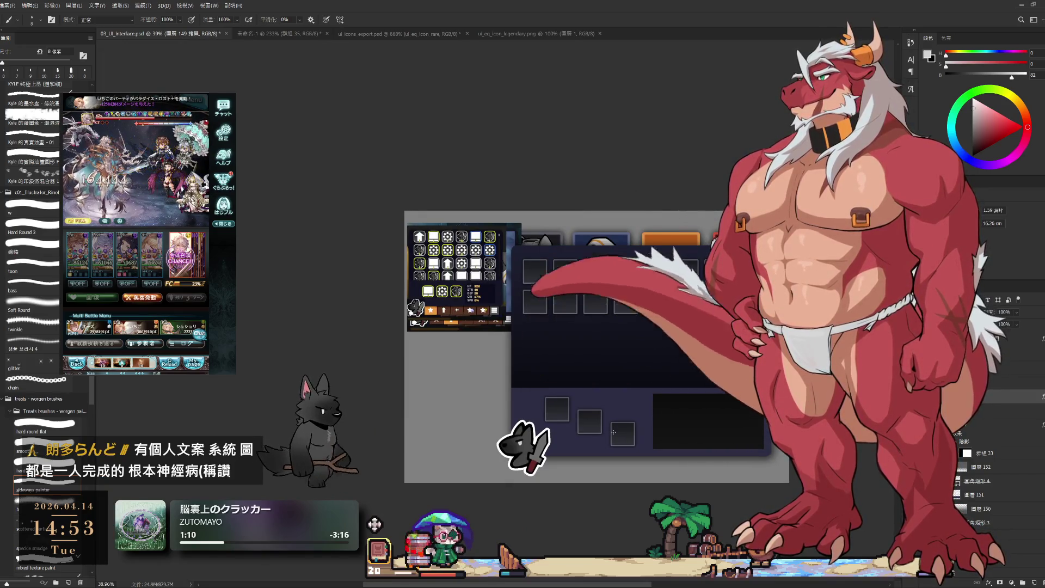
pyautogui.click(965, 445)
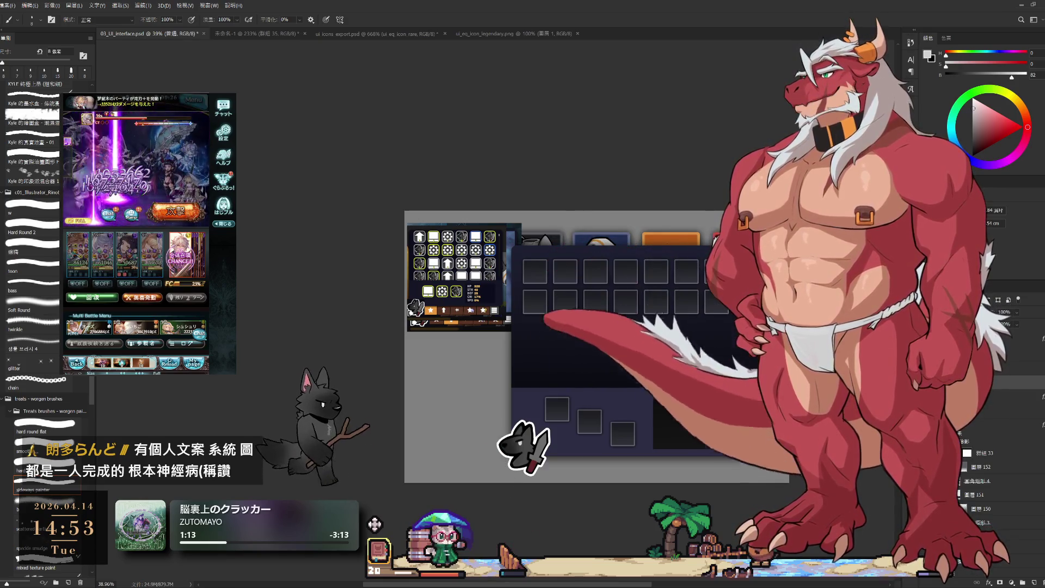
pyautogui.scroll(3, 694, 57)
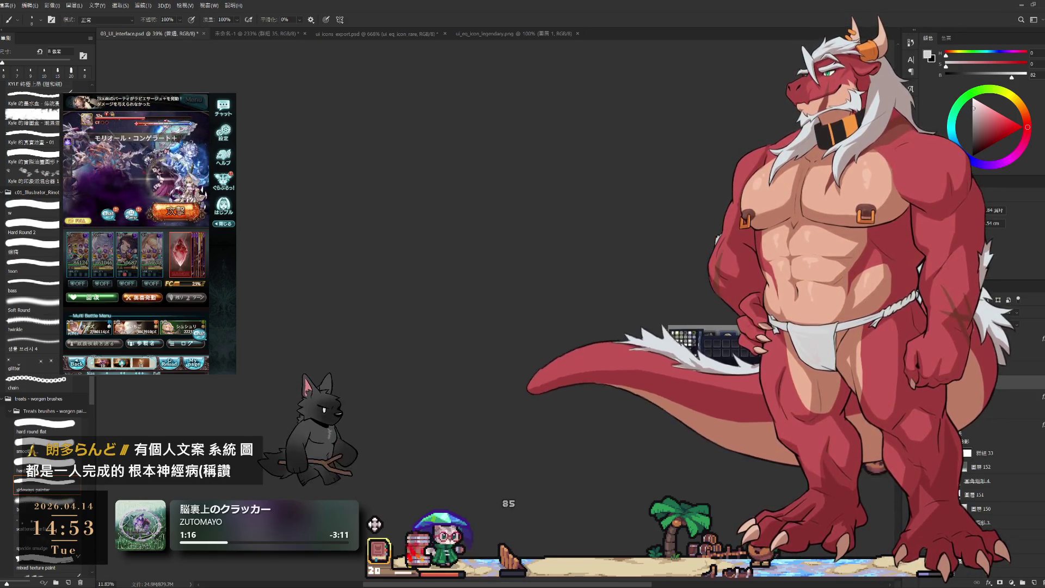
pyautogui.scroll(-3, 965, 446)
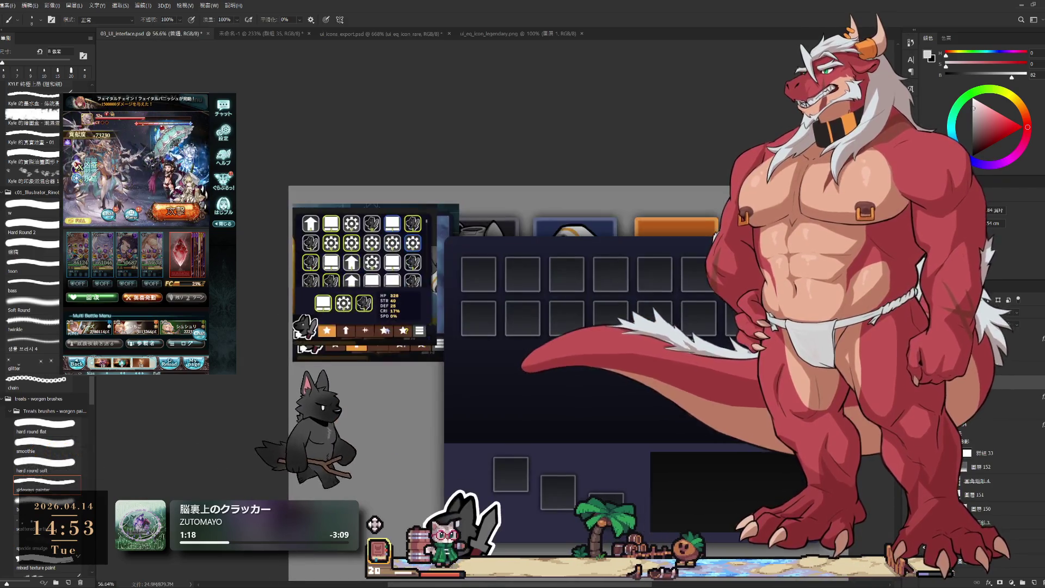
pyautogui.press('m')
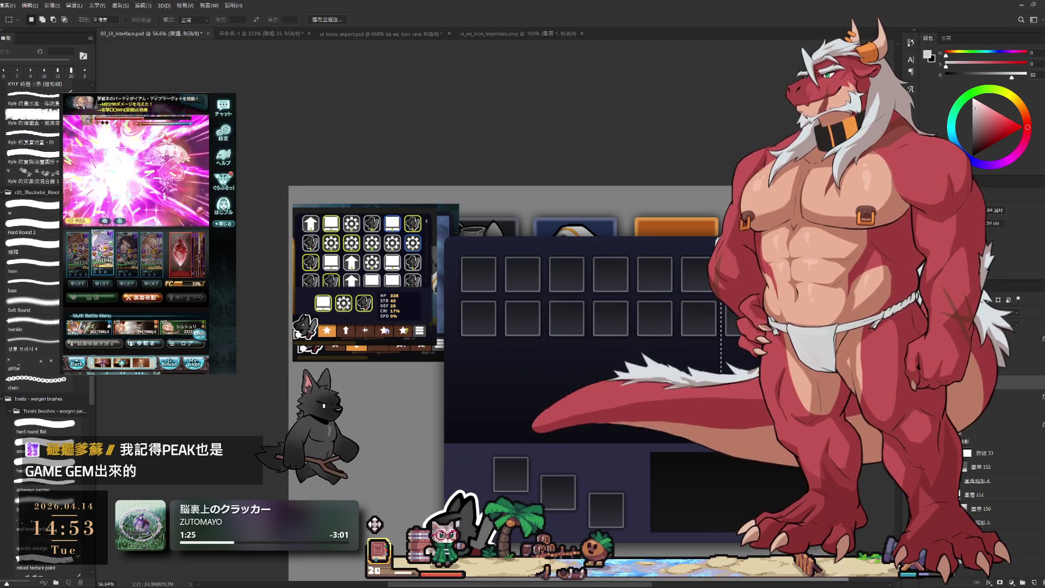
# Scale the 2×6 slot grid to 128.6%, nudge it slightly right, and recentre the panel in view.
pyautogui.hotkey('ctrl', 't')
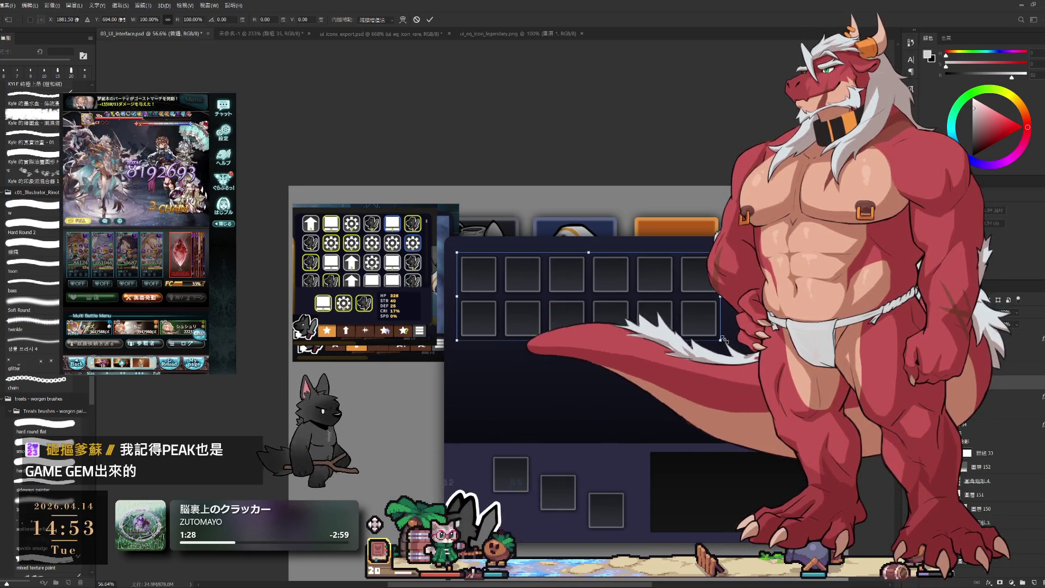
pyautogui.moveTo(722, 340); pyautogui.dragTo(807, 369)
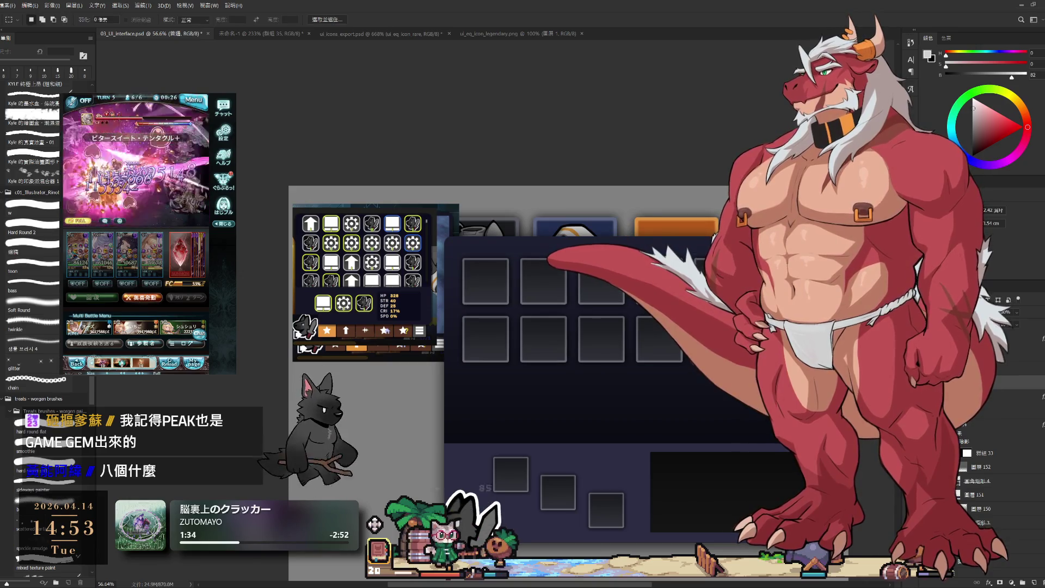
pyautogui.press('Return')
pyautogui.moveTo(671, 347); pyautogui.dragTo(672, 347)
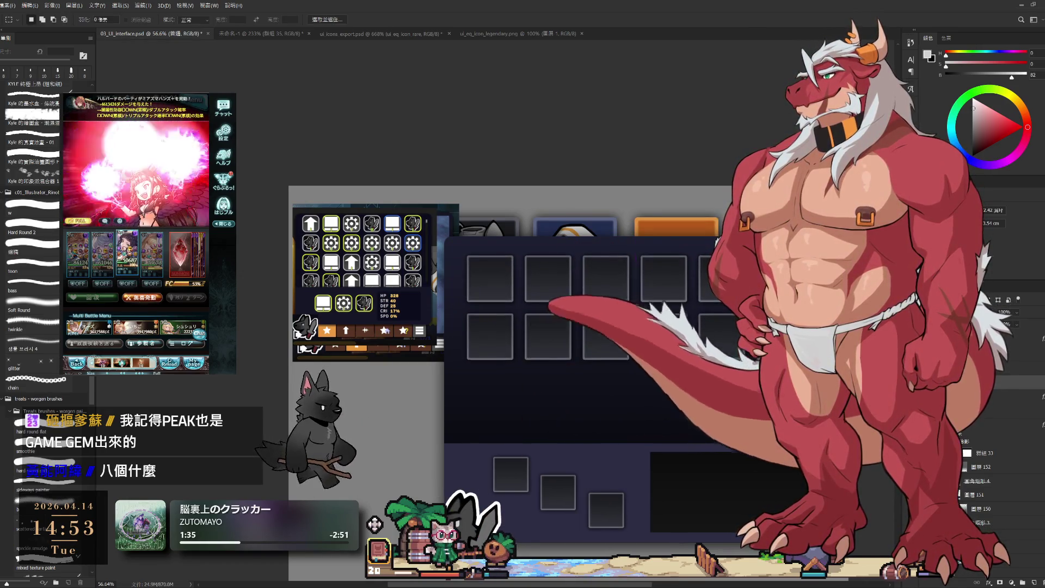
pyautogui.scroll(-2, 675, 354)
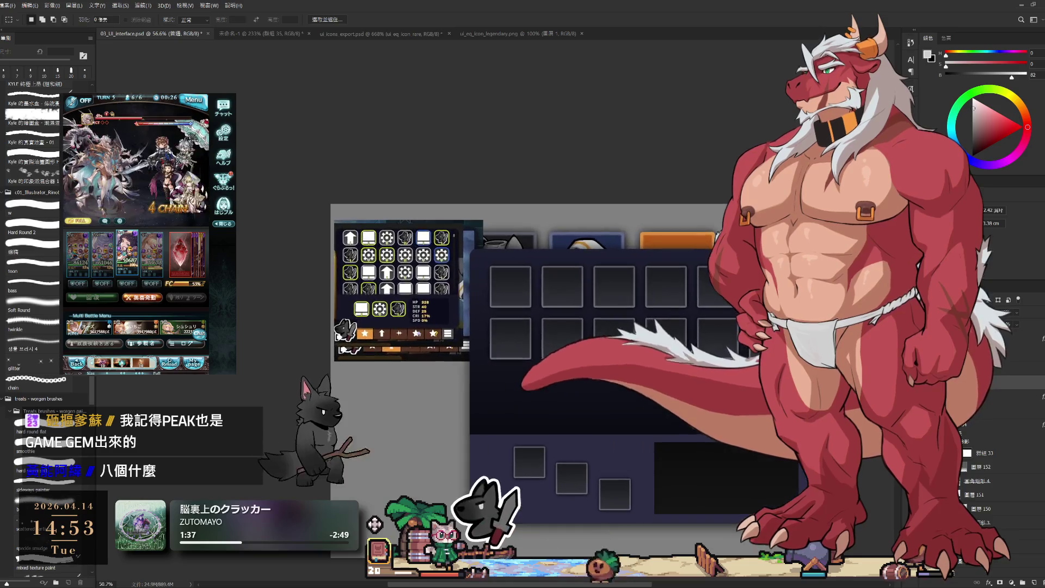
pyautogui.moveTo(686, 378); pyautogui.dragTo(565, 303)
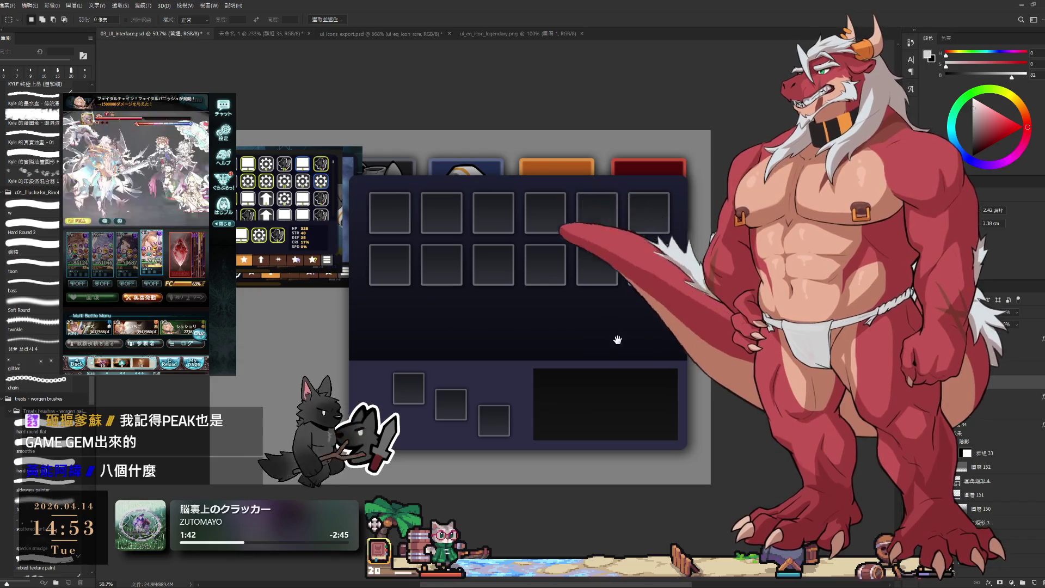
pyautogui.scroll(-1, 612, 340)
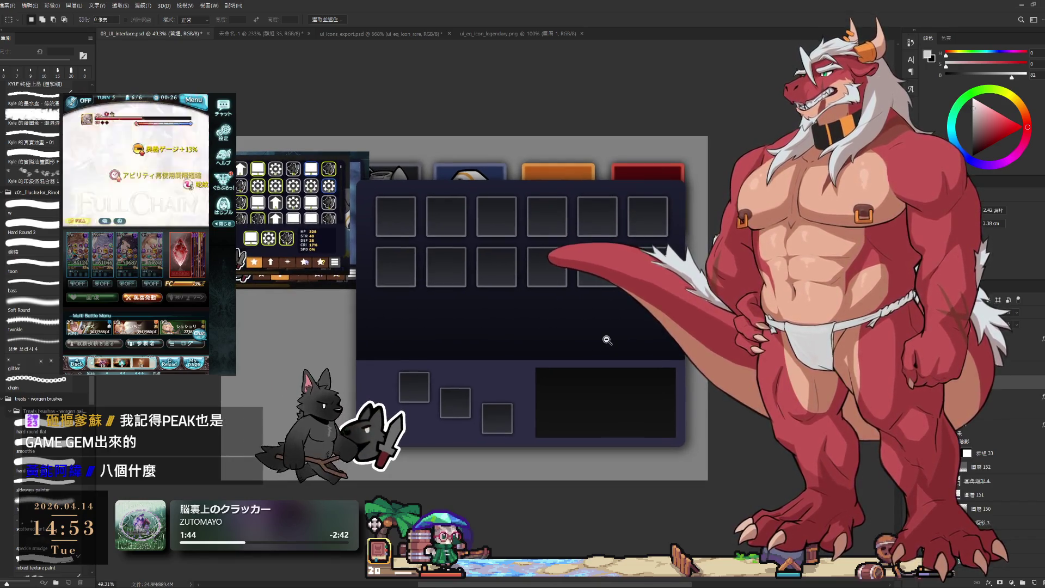
# Zoom to about 31.6% and pan so the inventory mockup sits near the canvas centre.
pyautogui.moveTo(607, 340); pyautogui.dragTo(641, 348)
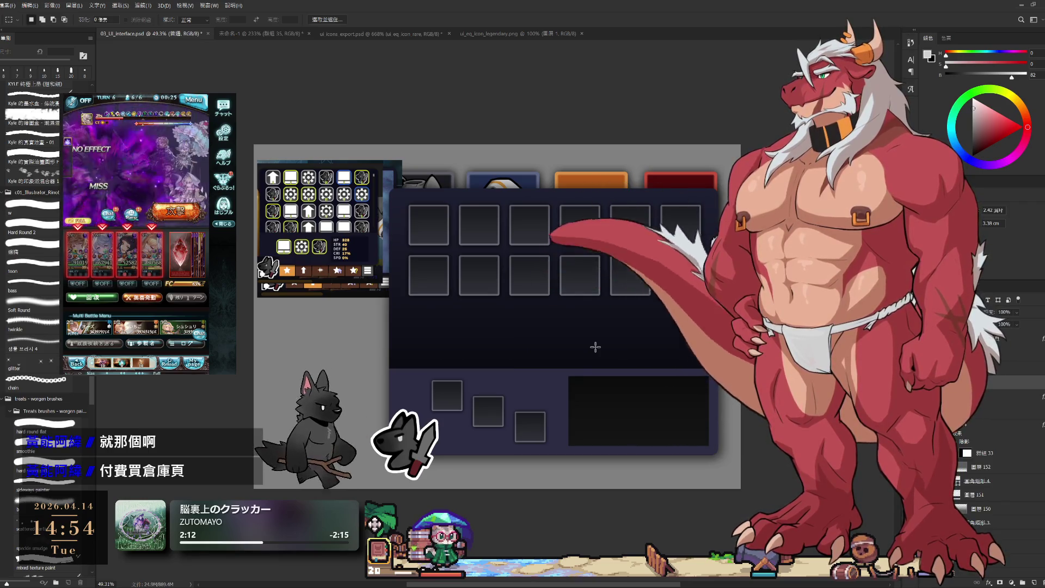
pyautogui.scroll(-3, 835, 432)
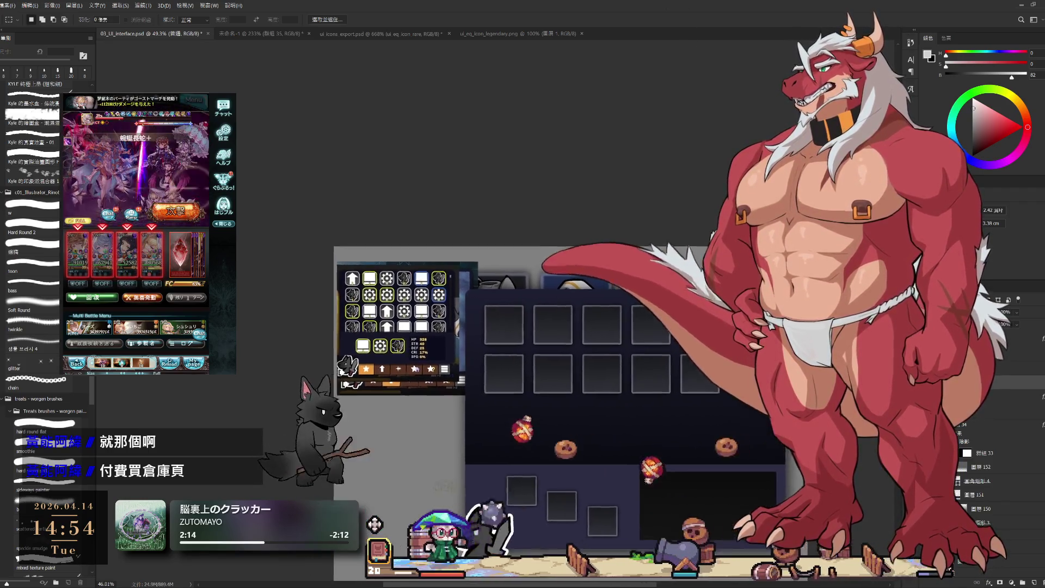
pyautogui.scroll(-3, 708, 463)
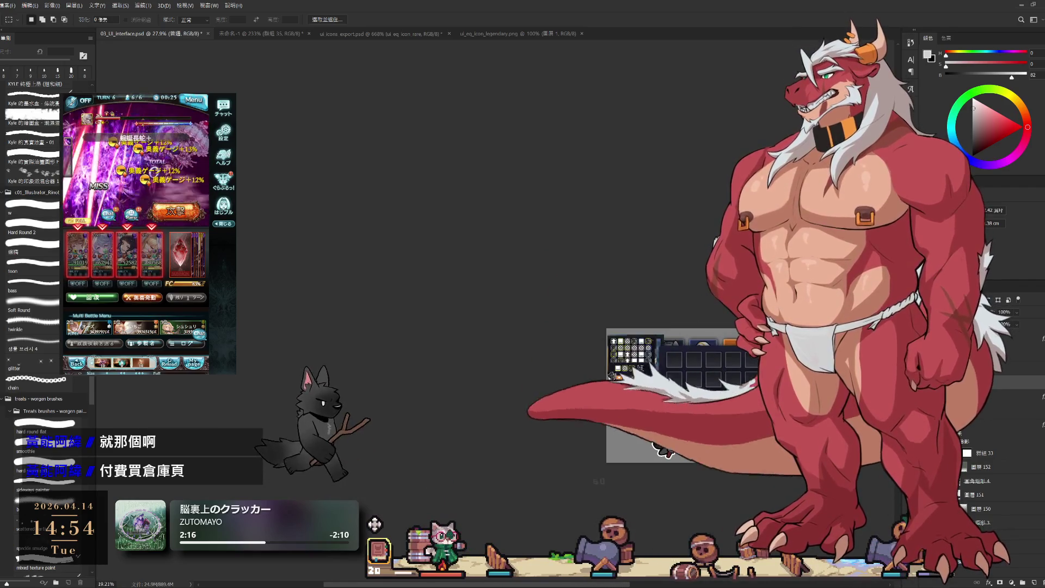
pyautogui.scroll(3, 749, 424)
pyautogui.scroll(-1, 749, 424)
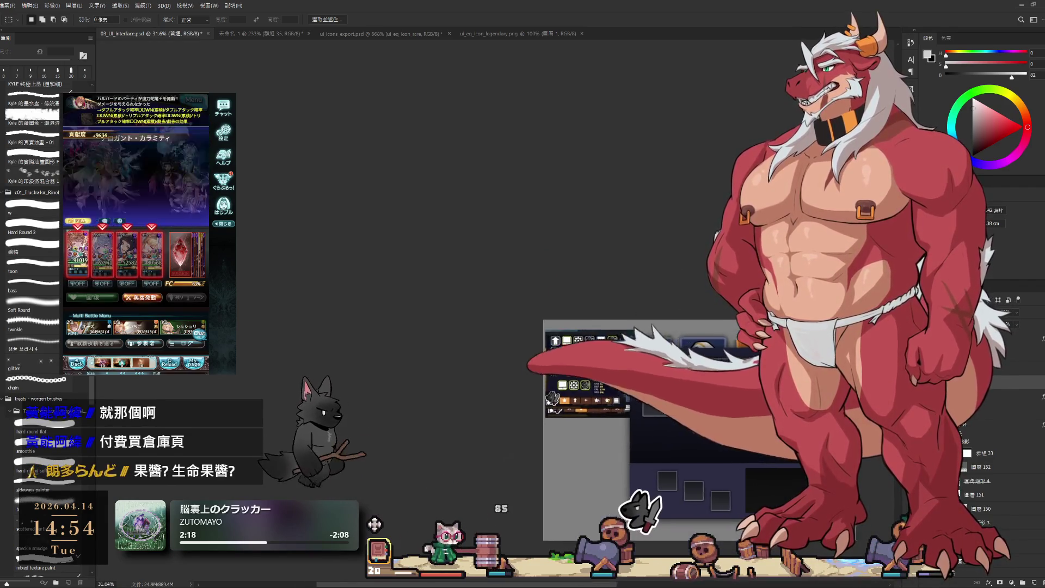
pyautogui.moveTo(841, 355)
pyautogui.mouseDown()
pyautogui.moveTo(627, 329)
pyautogui.moveTo(643, 327)
pyautogui.mouseUp()
pyautogui.scroll(1, 632, 325)
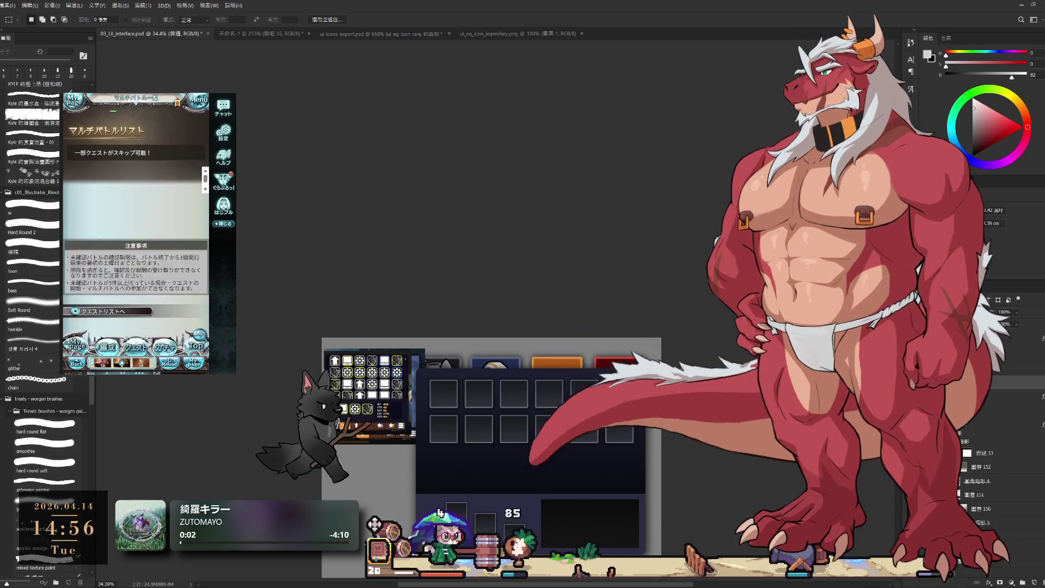
# Move the 2×6 slot grid down about 14 px, then zoom to about 56%.
pyautogui.moveTo(696, 295); pyautogui.dragTo(700, 301)
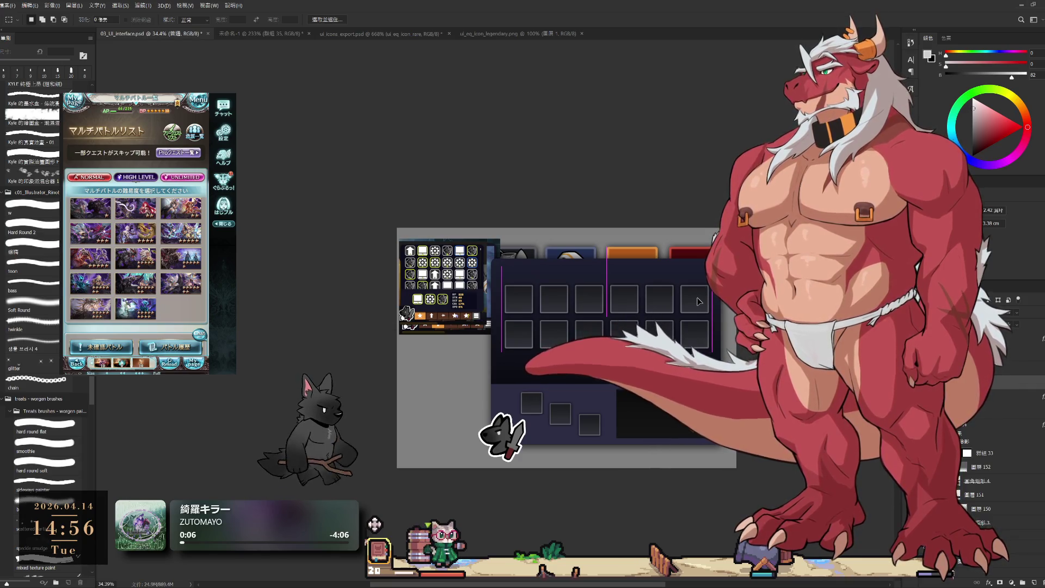
pyautogui.scroll(1, 703, 311)
pyautogui.scroll(3, 697, 377)
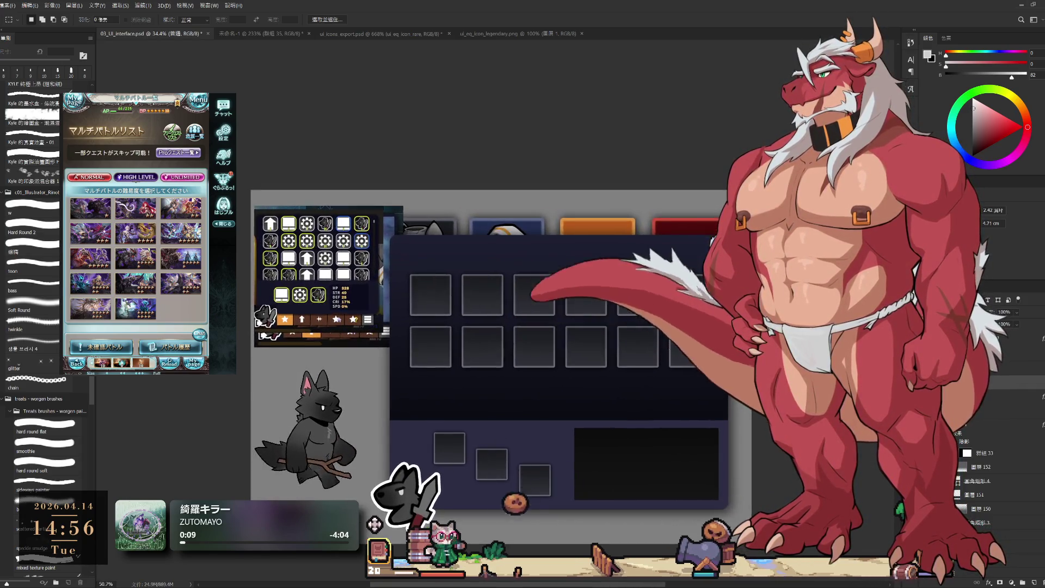
pyautogui.scroll(-1, 539, 327)
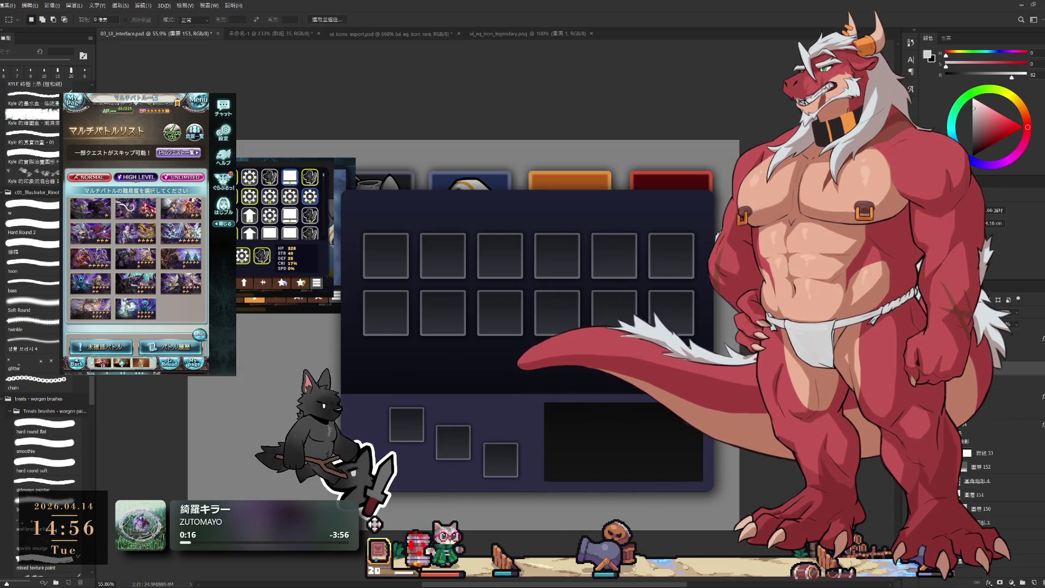
# Open the game's inventory book and equip the belt on the character.
pyautogui.click(385, 550)
pyautogui.click(380, 301)
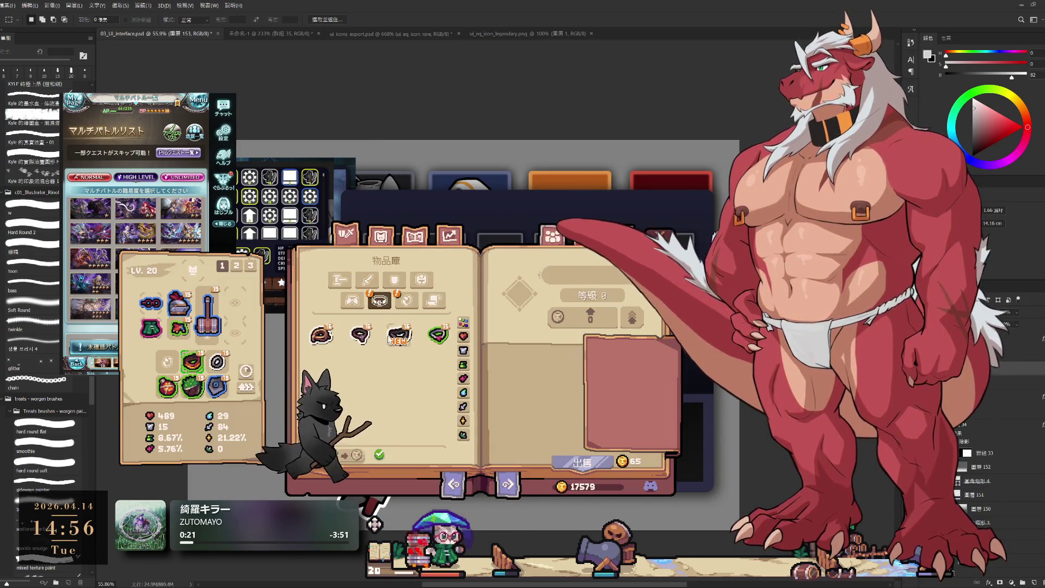
pyautogui.click(406, 301)
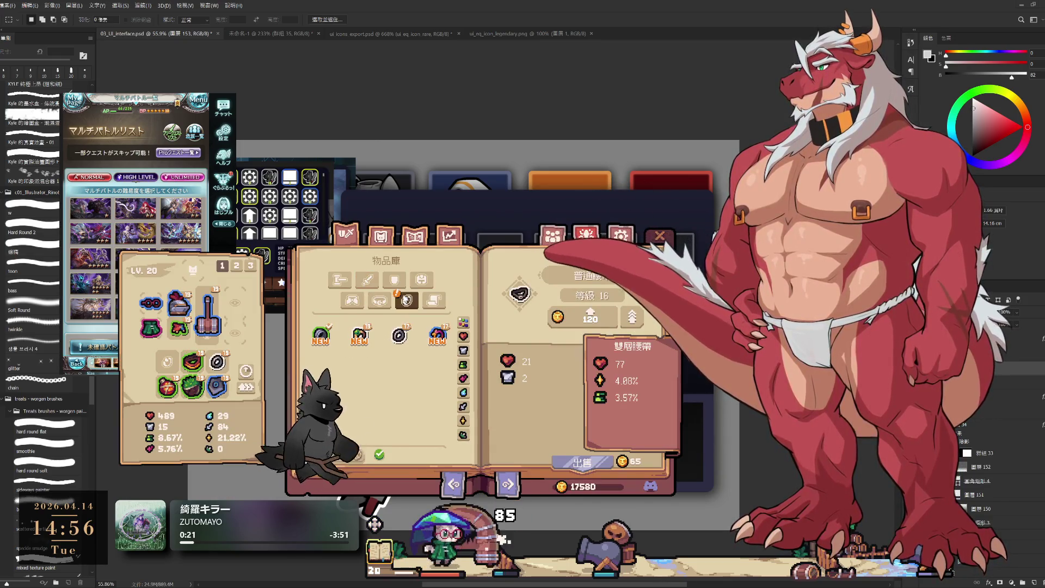
pyautogui.click(440, 336)
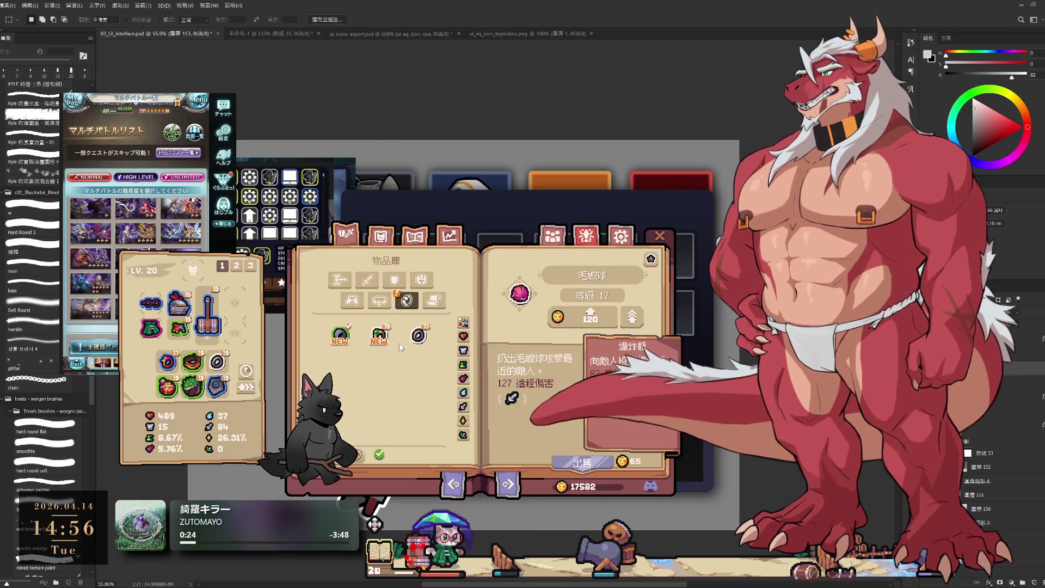
pyautogui.click(351, 340)
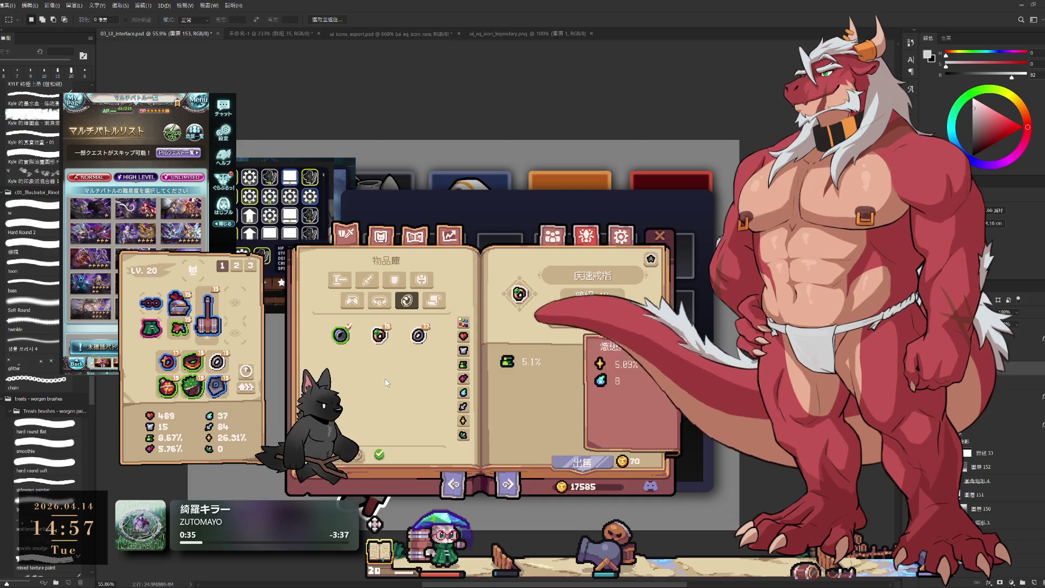
# Upgrade all costumes from the weapon costume book, then go back to the item inventory tabs.
pyautogui.click(380, 236)
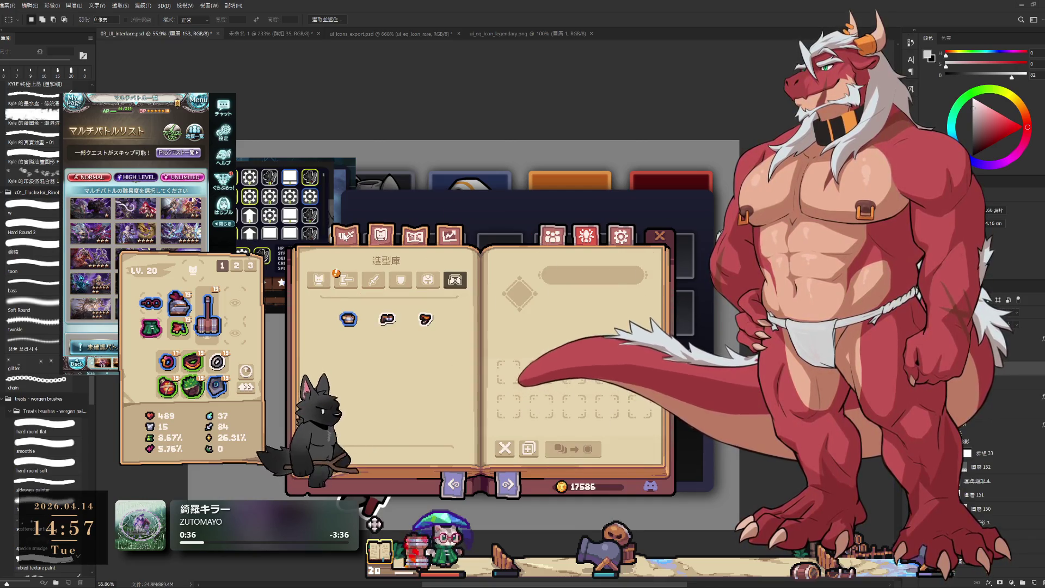
pyautogui.click(353, 279)
pyautogui.click(387, 322)
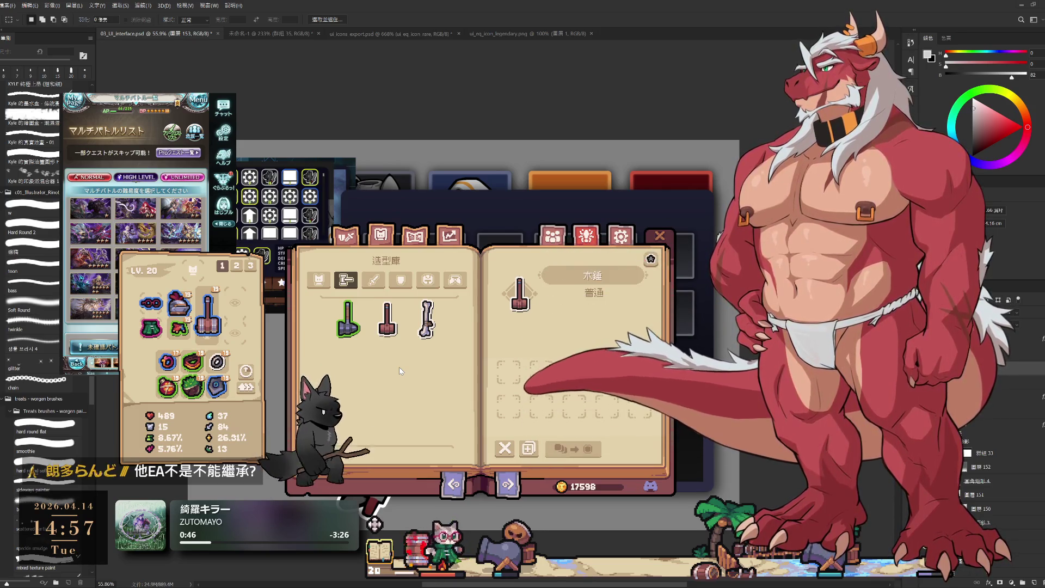
pyautogui.click(248, 390)
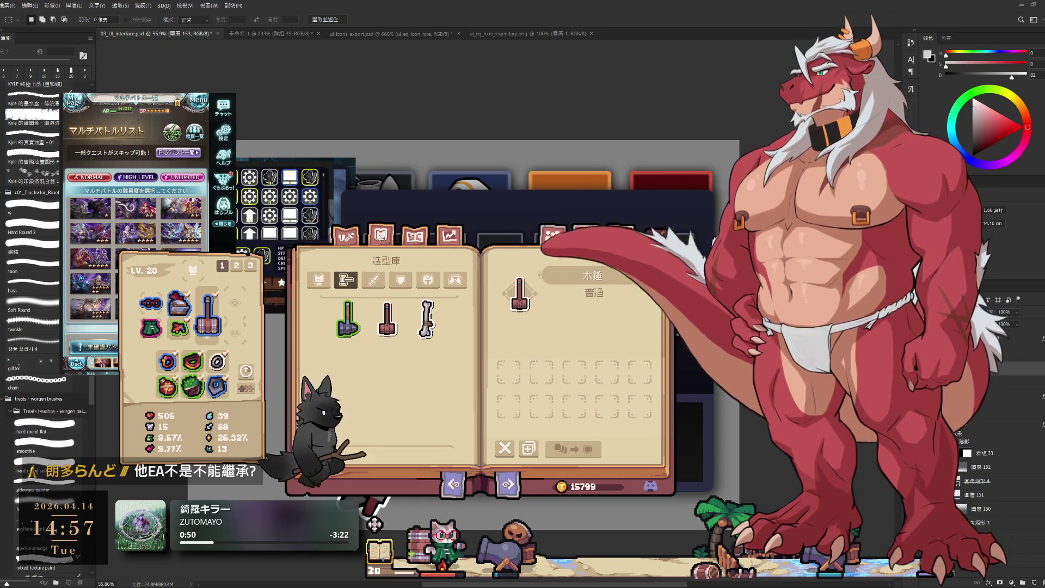
pyautogui.click(415, 236)
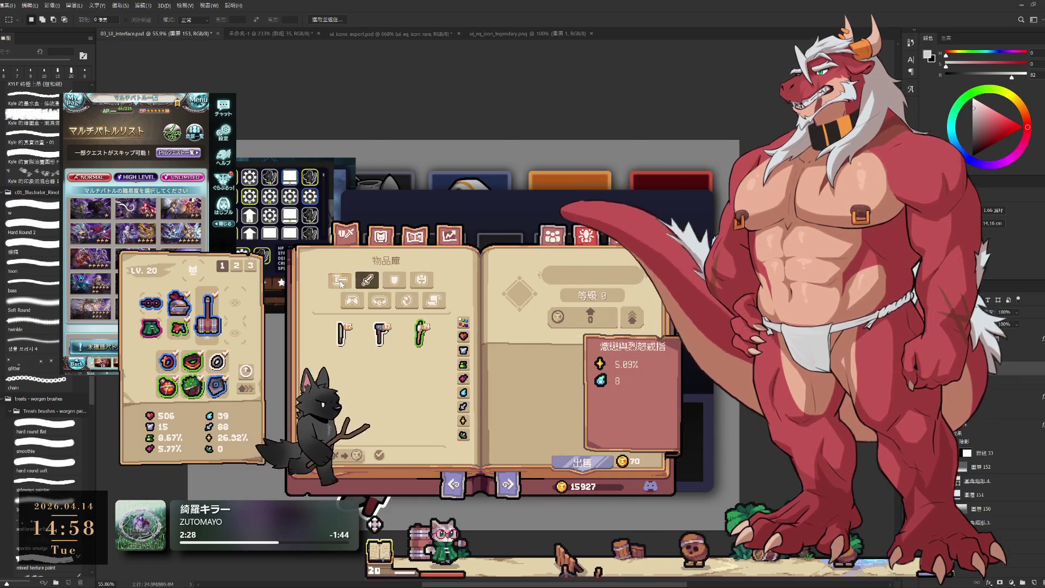
pyautogui.click(430, 281)
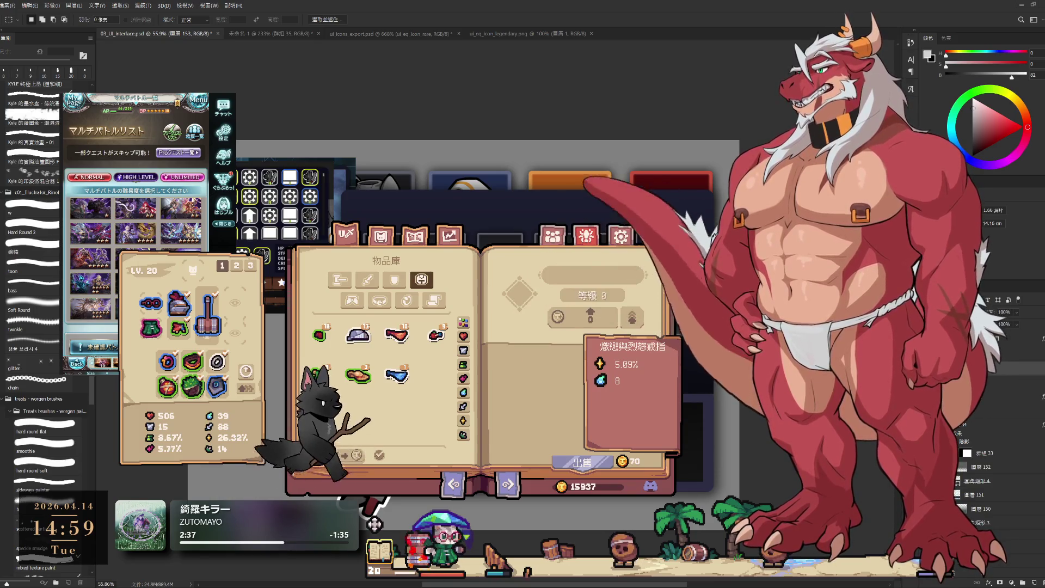
# Set the game window aside and select the mockup layer holding the three loose slot squares.
pyautogui.moveTo(469, 275); pyautogui.dragTo(521, 230)
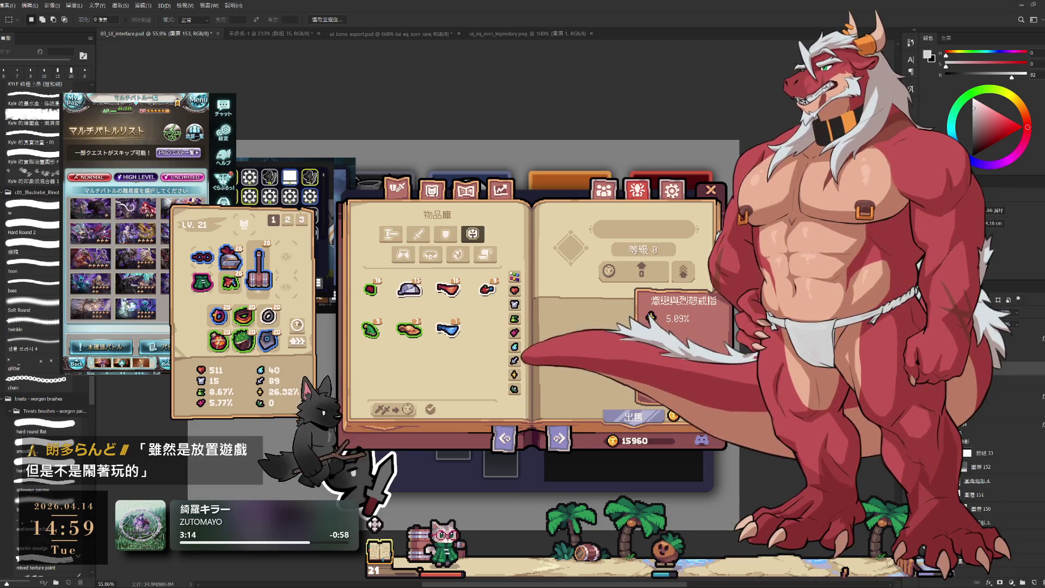
pyautogui.hotkey('ctrl', 'z')
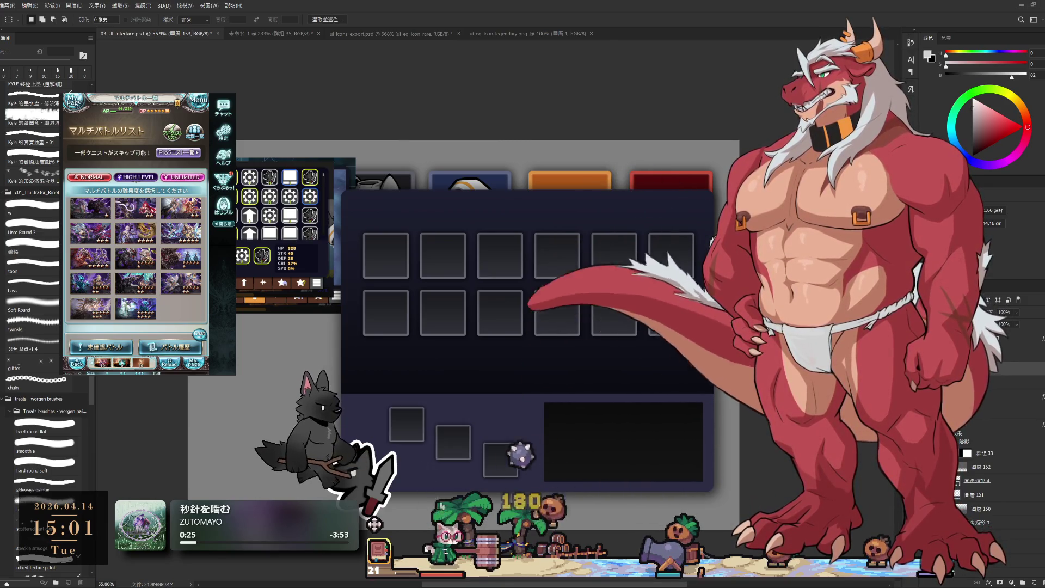
pyautogui.click(374, 524)
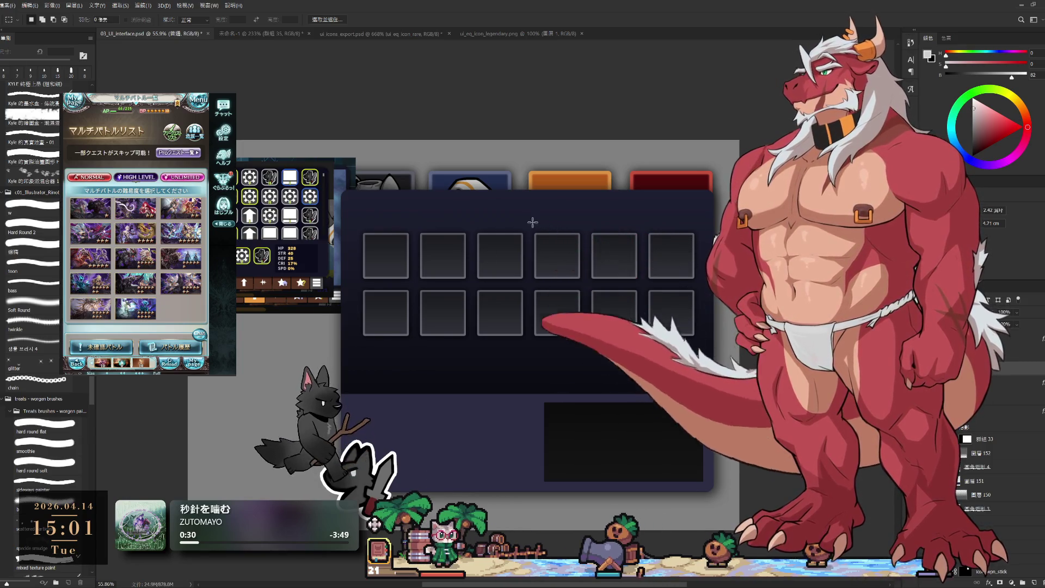
# Copy a 2×2 set of slots onto its own layer in the black box and lower the right-hand pair.
pyautogui.moveTo(529, 218); pyautogui.dragTo(724, 353)
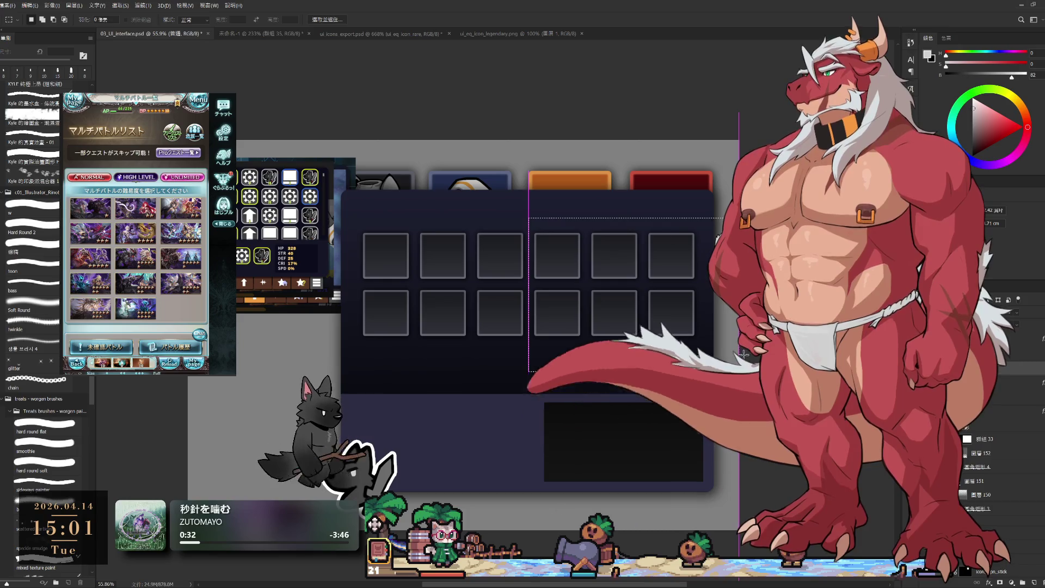
pyautogui.click(611, 202)
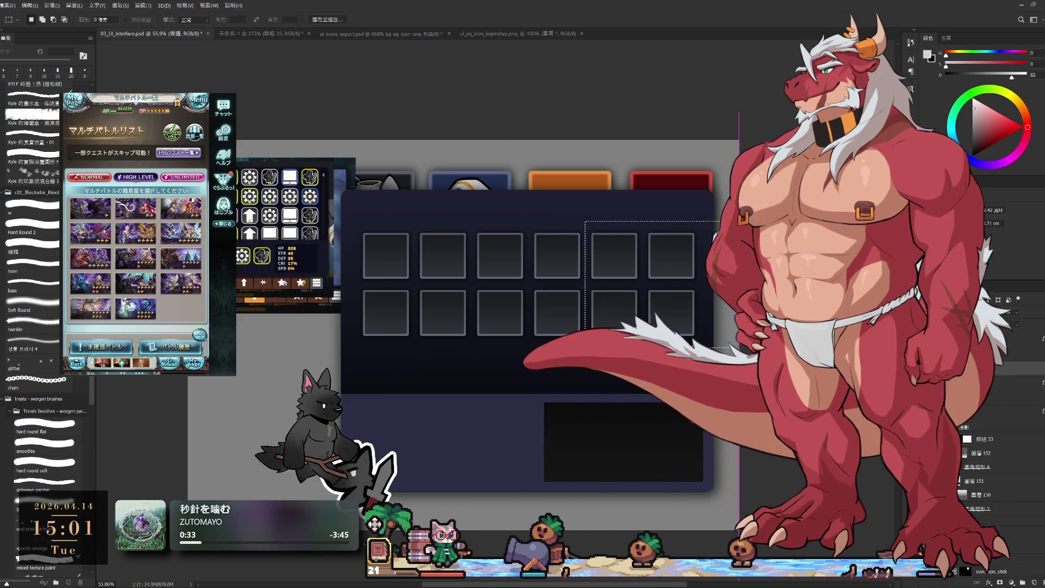
pyautogui.moveTo(660, 320); pyautogui.dragTo(647, 441)
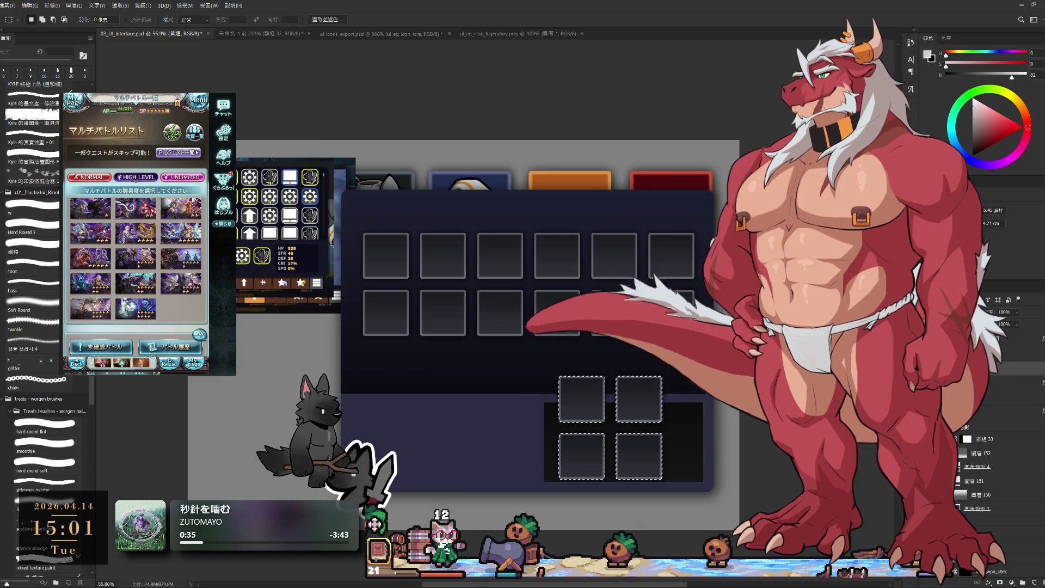
pyautogui.hotkey('ctrl', 'j')
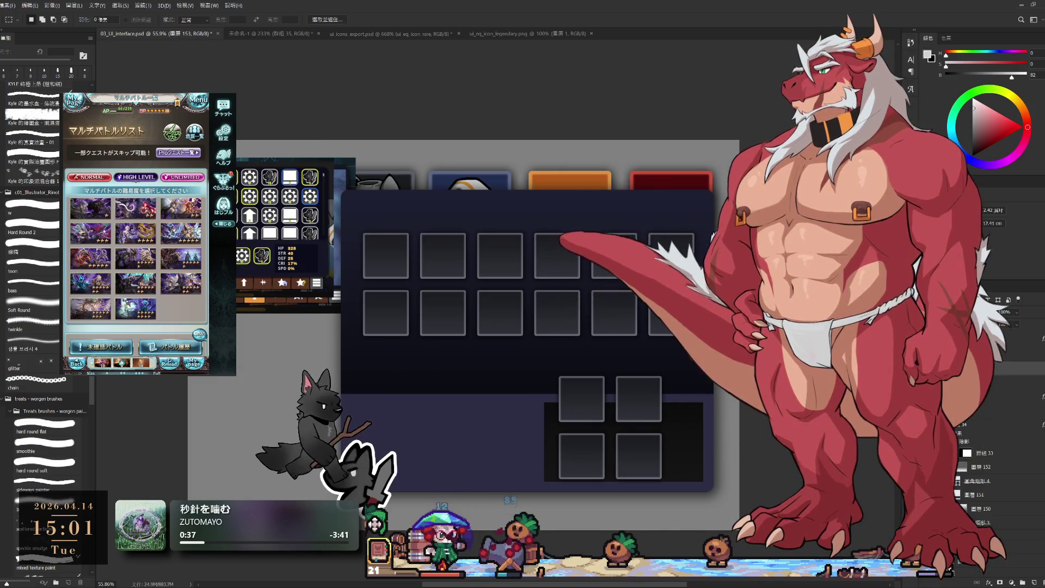
pyautogui.scroll(2, 643, 452)
pyautogui.scroll(2, 529, 342)
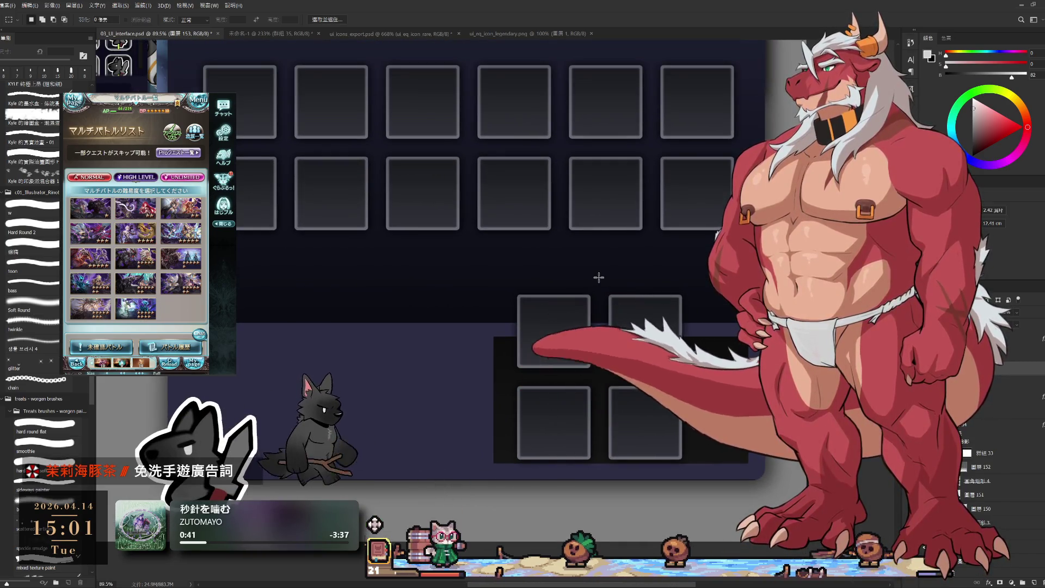
pyautogui.moveTo(599, 278)
pyautogui.mouseDown()
pyautogui.moveTo(647, 327)
pyautogui.moveTo(688, 468)
pyautogui.mouseUp()
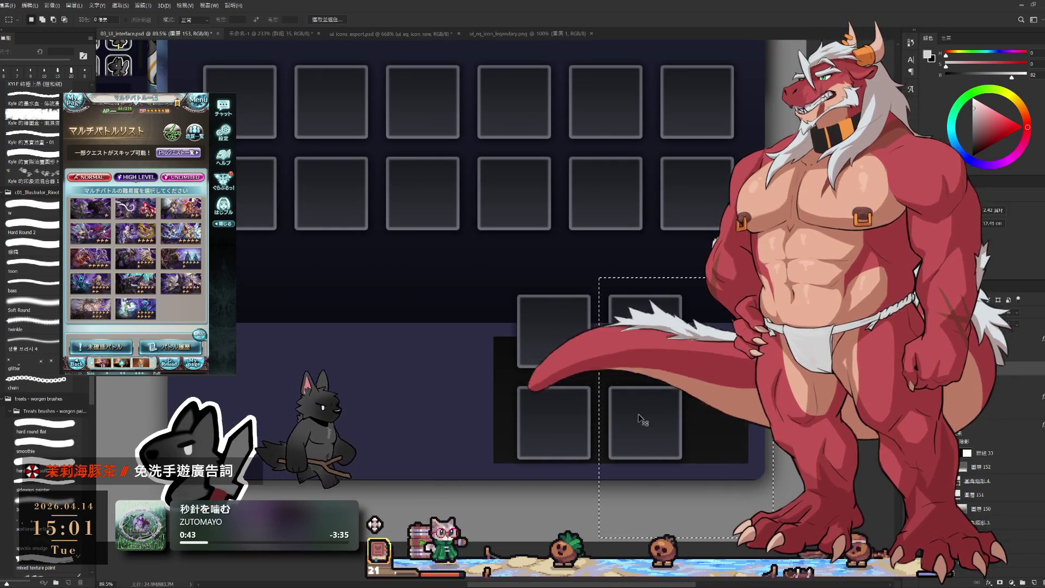
pyautogui.moveTo(640, 420); pyautogui.dragTo(644, 459)
pyautogui.hotkey('ctrl', 'd')
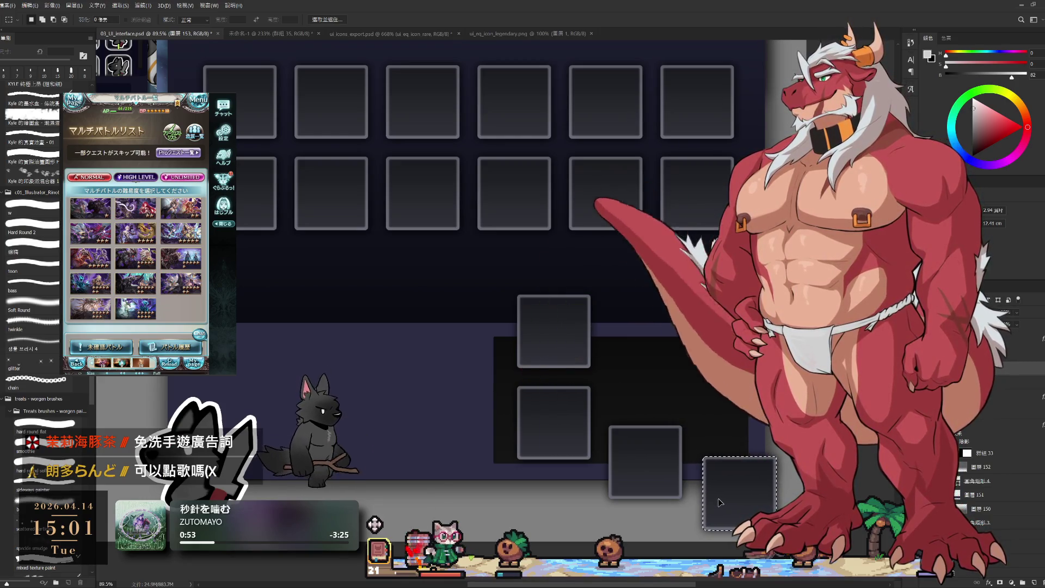
pyautogui.hotkey('ctrl', 'd')
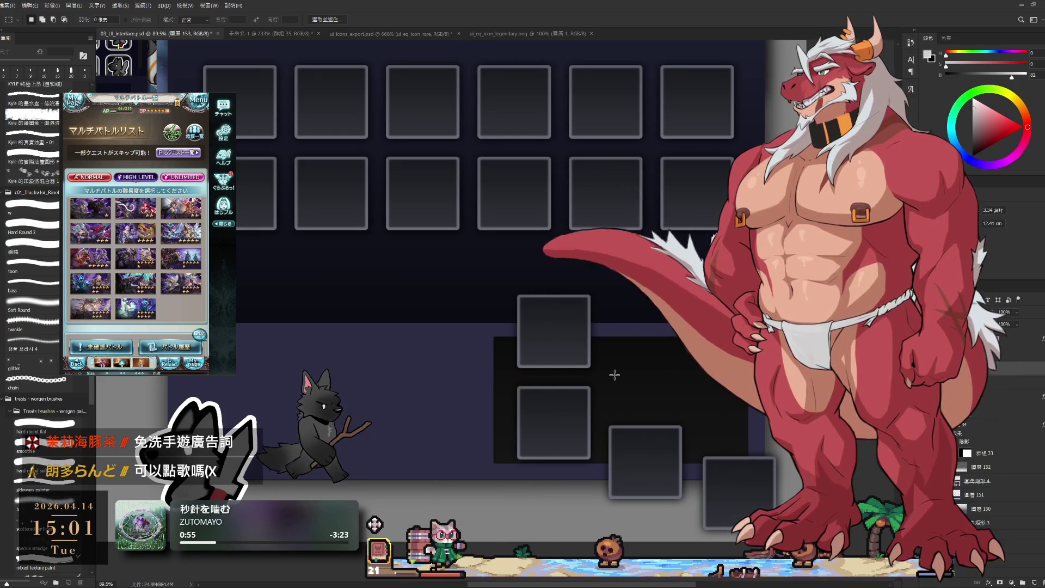
# Delete the lone stray slot and move the three bottom slots to the panel's lower left.
pyautogui.moveTo(480, 268); pyautogui.dragTo(622, 375)
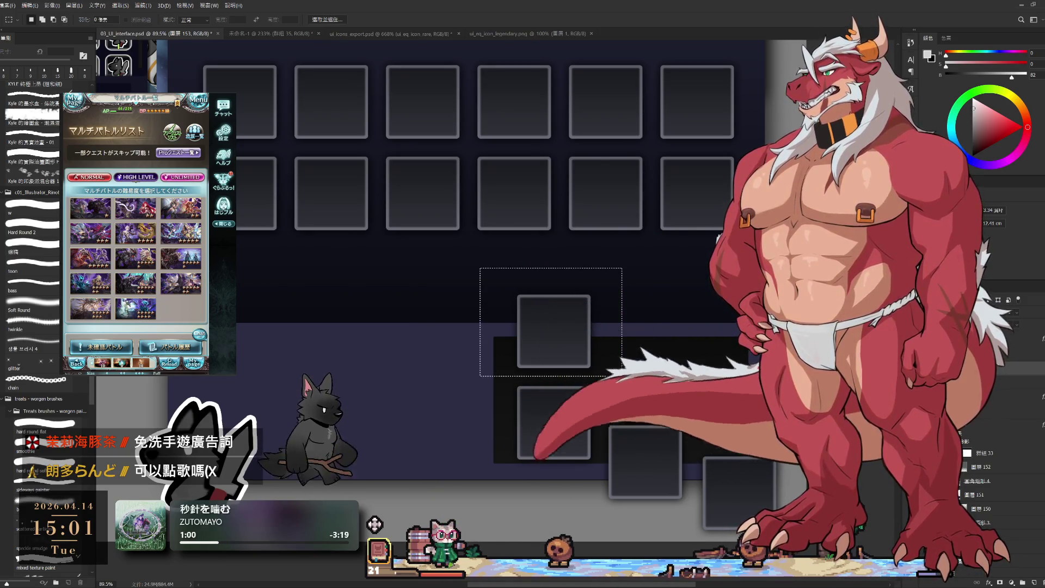
pyautogui.press('Delete')
pyautogui.hotkey('ctrl', 'd')
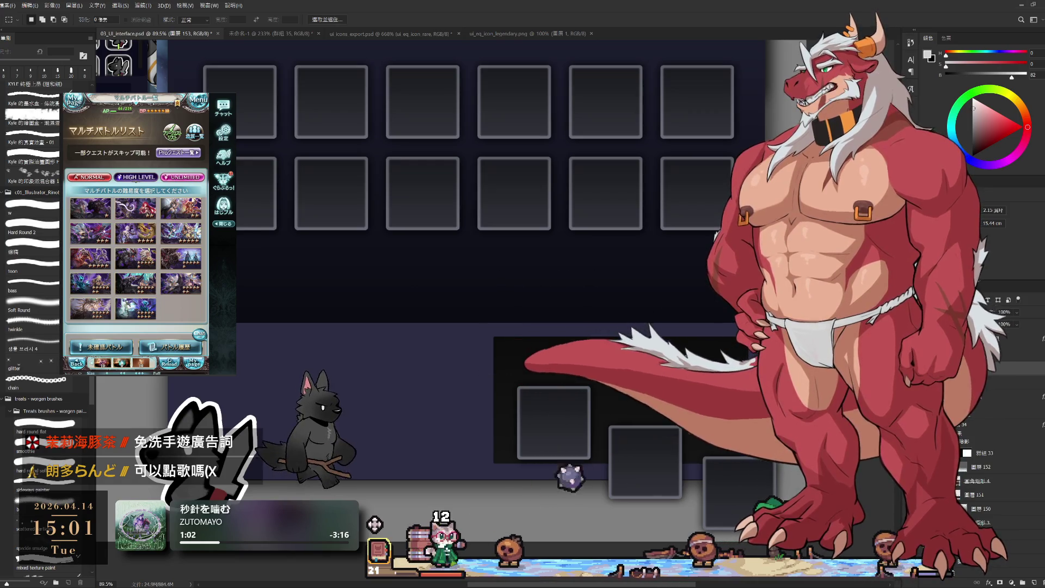
pyautogui.moveTo(758, 485)
pyautogui.mouseDown()
pyautogui.moveTo(453, 423)
pyautogui.moveTo(434, 429)
pyautogui.mouseUp()
pyautogui.scroll(-3, 474, 449)
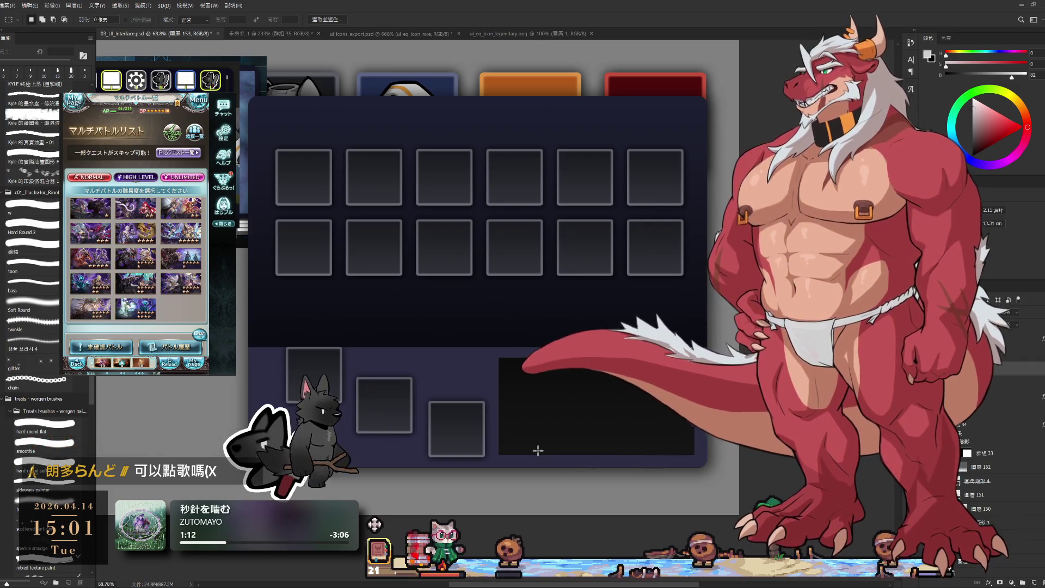
# Zoom in on the slot panel and toggle the staggered slots' visibility to compare layouts.
pyautogui.moveTo(524, 456); pyautogui.dragTo(598, 441)
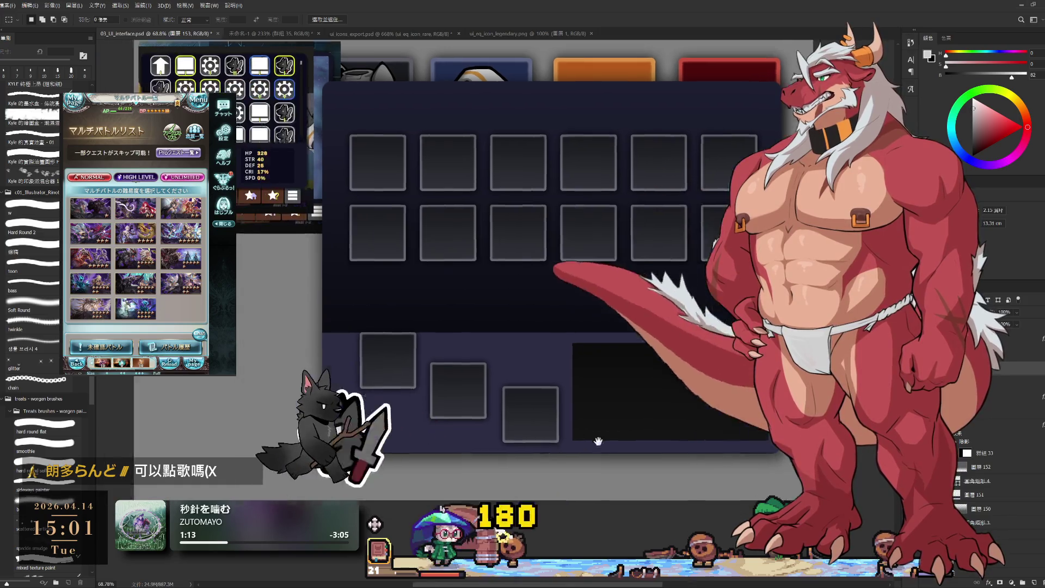
pyautogui.scroll(2, 598, 441)
pyautogui.moveTo(430, 393)
pyautogui.mouseDown()
pyautogui.moveTo(531, 403)
pyautogui.moveTo(482, 408)
pyautogui.mouseUp()
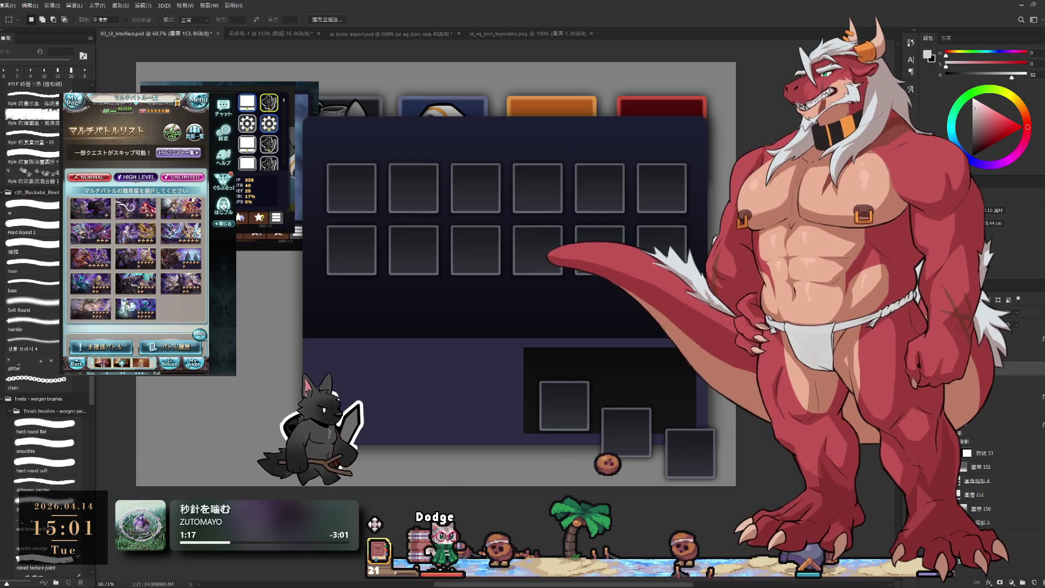
pyautogui.click(966, 445)
pyautogui.click(966, 460)
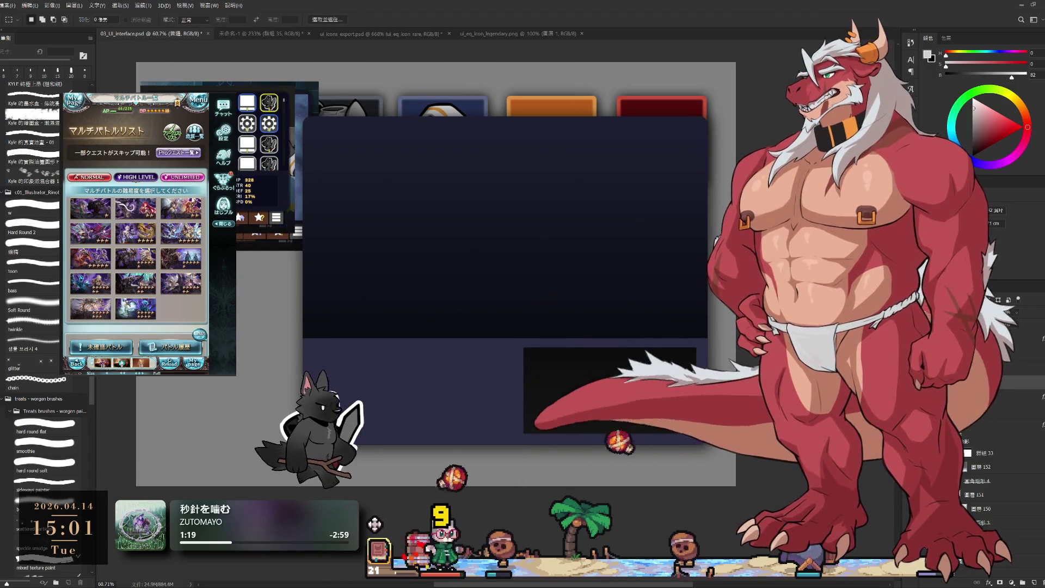
pyautogui.click(966, 460)
pyautogui.scroll(2, 583, 210)
pyautogui.moveTo(606, 222); pyautogui.dragTo(578, 315)
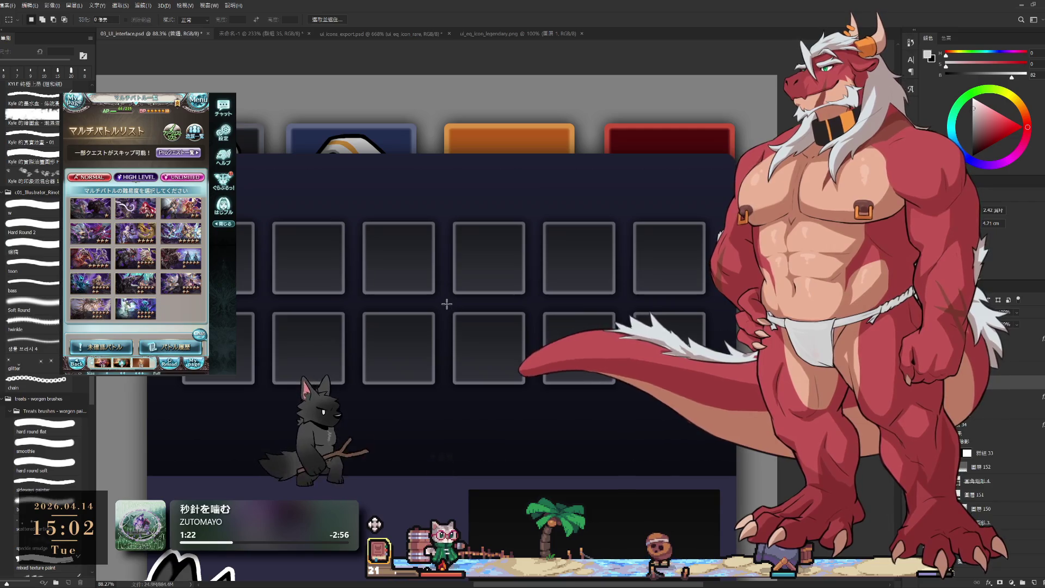
# Copy three second-row grid slots to a new layer and place the row at the panel's lower left.
pyautogui.moveTo(444, 304); pyautogui.dragTo(727, 418)
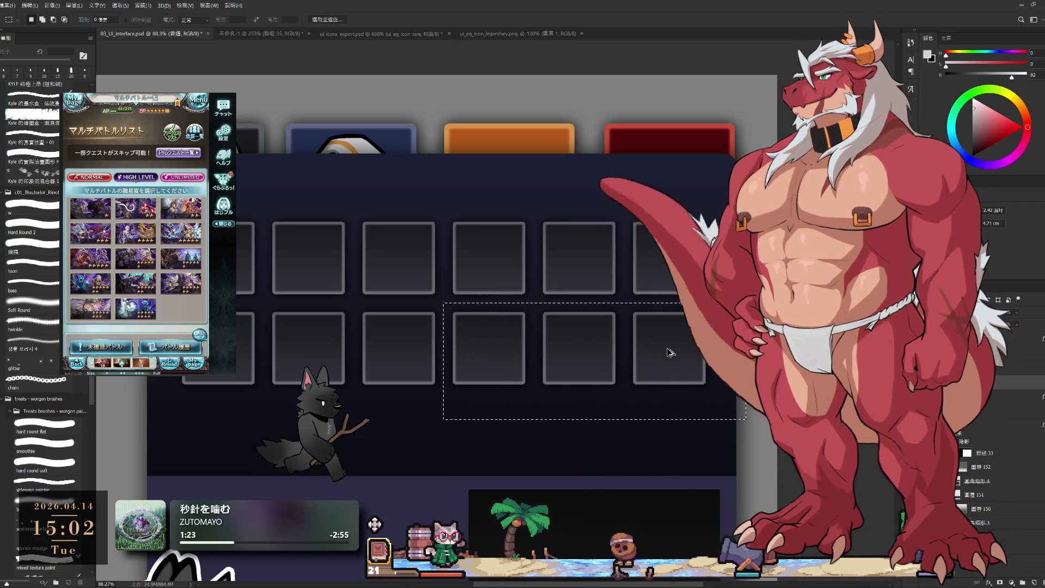
pyautogui.scroll(-3, 678, 356)
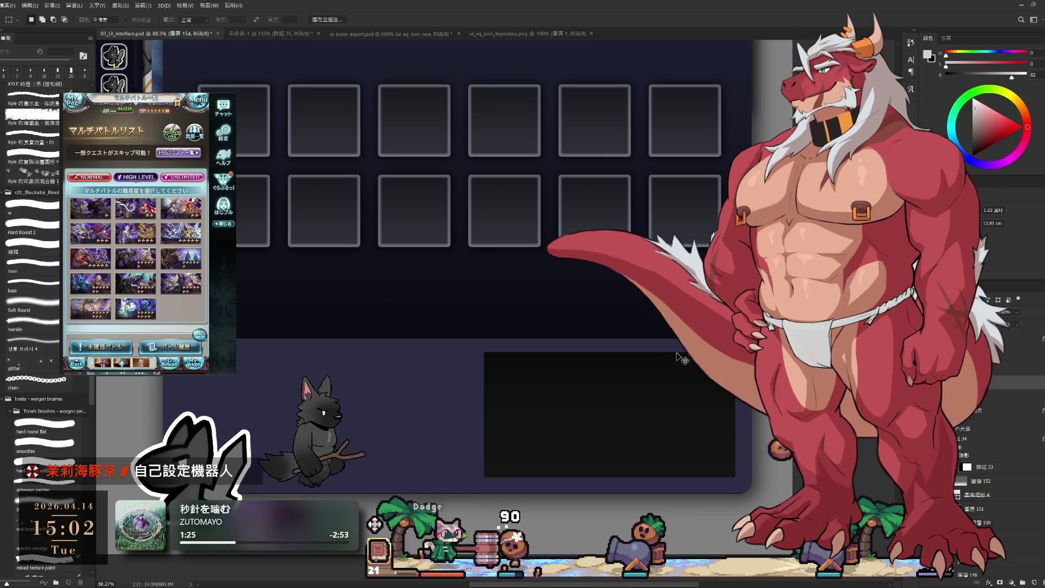
pyautogui.hotkey('ctrl', 'j')
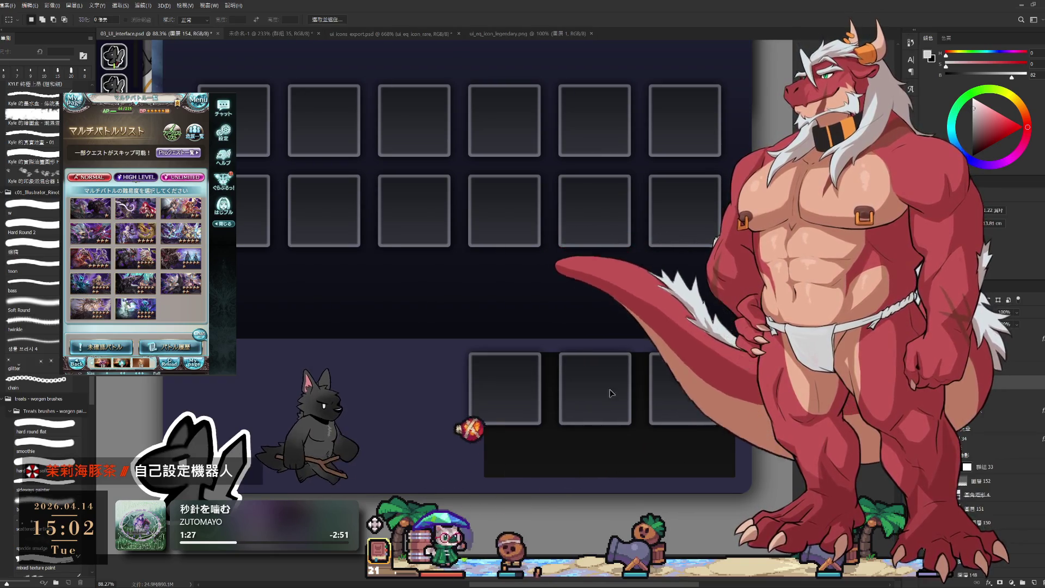
pyautogui.moveTo(694, 393); pyautogui.dragTo(424, 399)
# Switch to the bottom slot-row layer with Alt+[ and nudge the three-slot row a few pixels down.
pyautogui.scroll(-4, 568, 439)
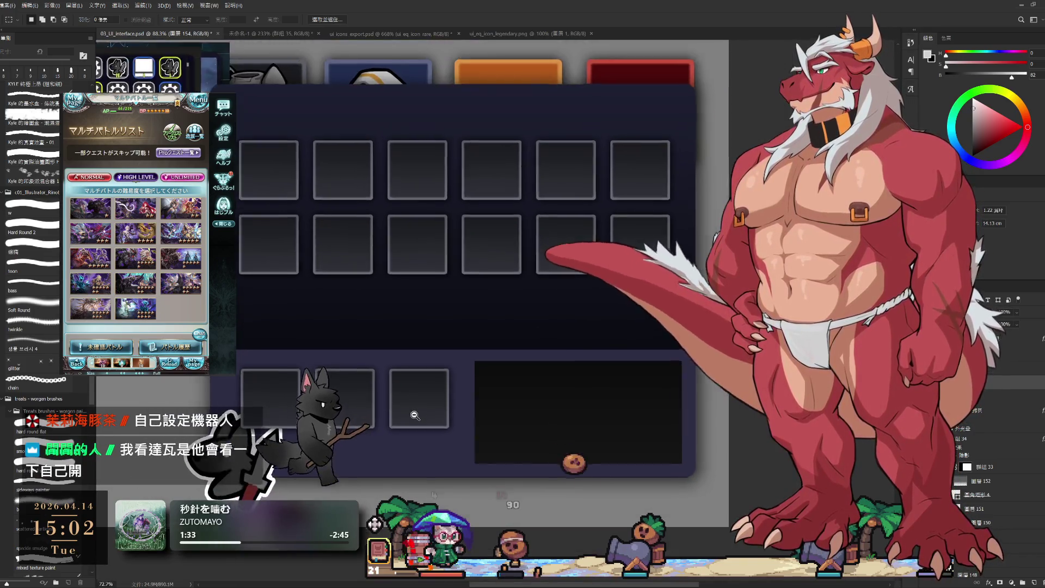
pyautogui.scroll(2, 568, 438)
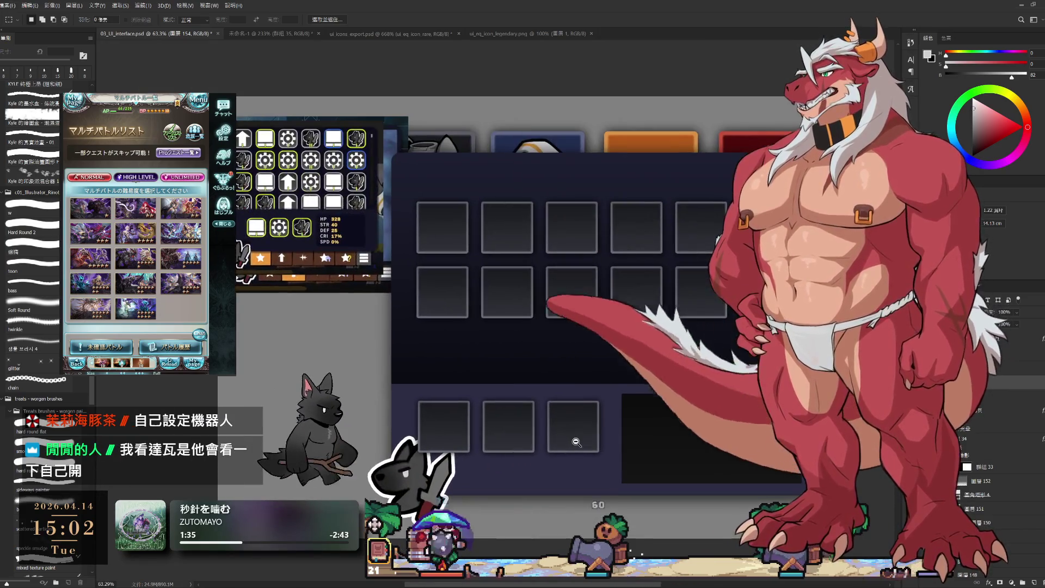
pyautogui.scroll(3, 642, 445)
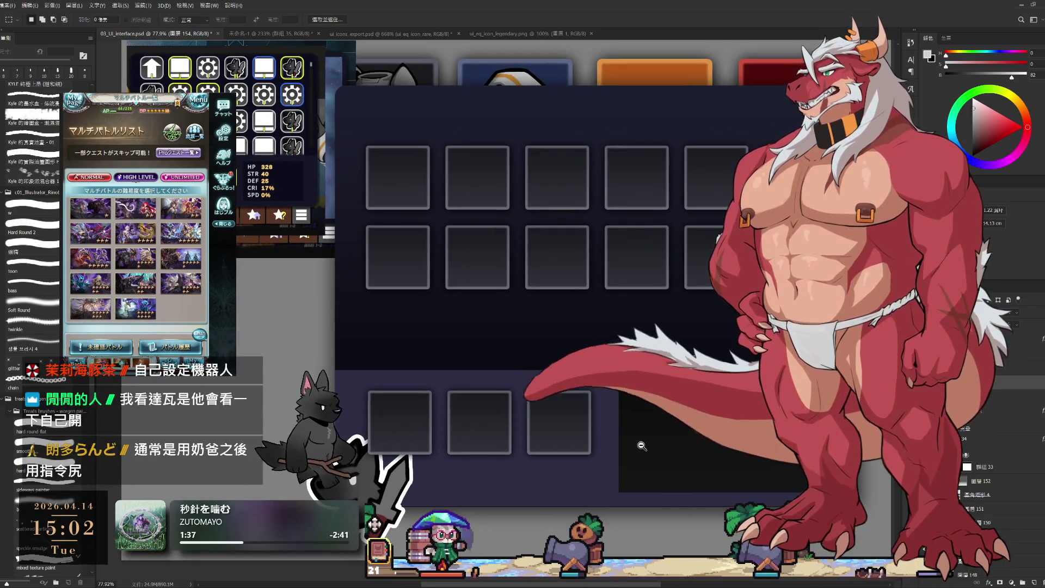
pyautogui.scroll(-1, 642, 445)
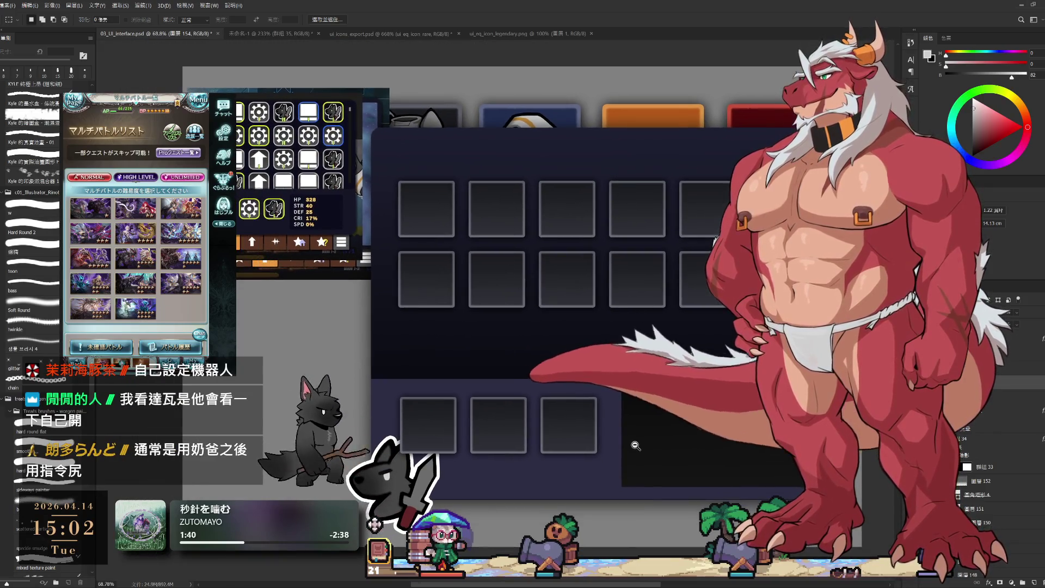
pyautogui.hotkey('alt', '[')
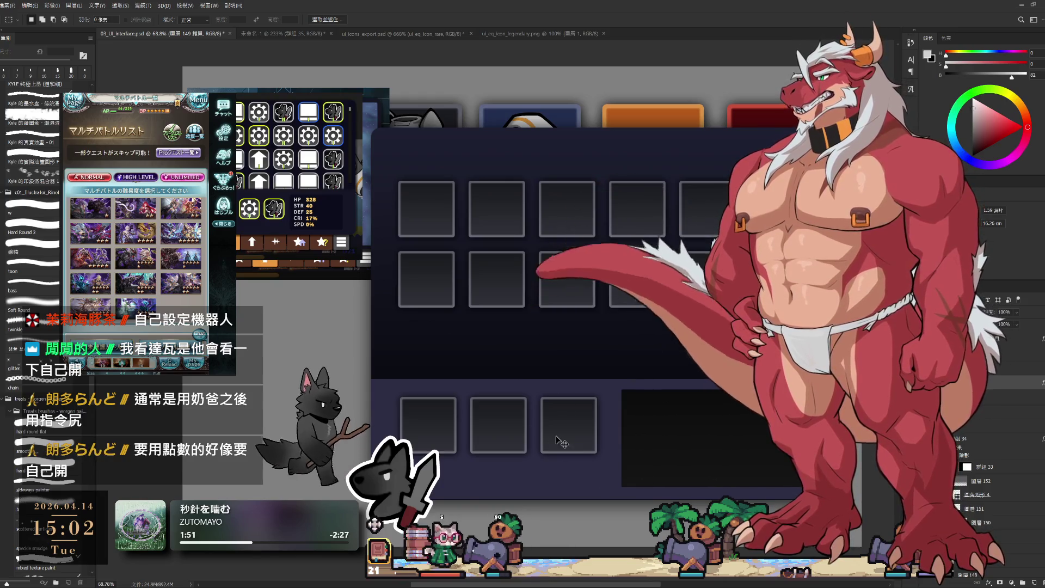
pyautogui.moveTo(569, 436)
pyautogui.mouseDown()
pyautogui.moveTo(570, 448)
pyautogui.moveTo(572, 438)
pyautogui.mouseUp()
pyautogui.scroll(1, 620, 463)
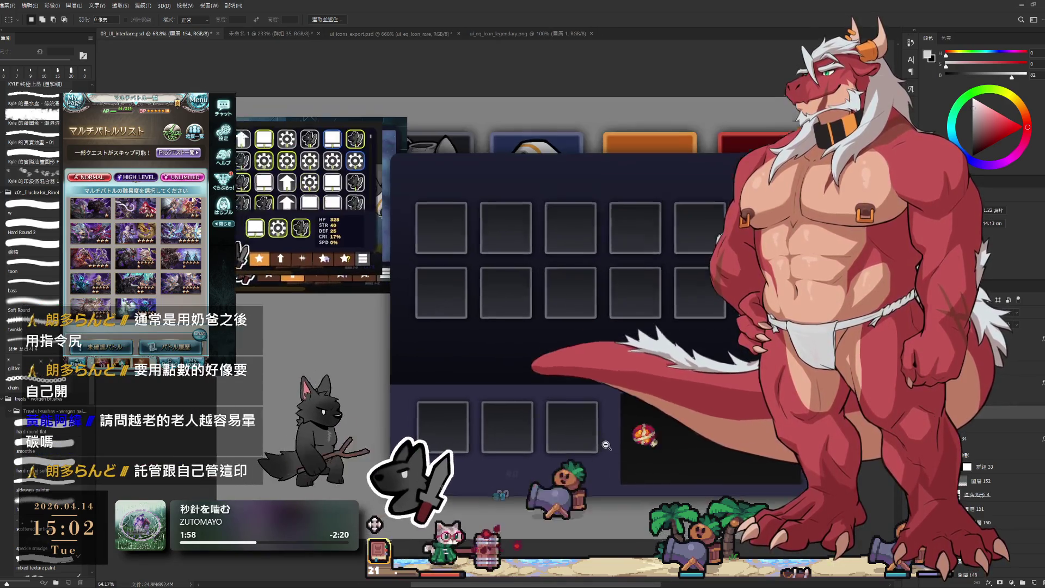
pyautogui.moveTo(620, 462); pyautogui.dragTo(611, 426)
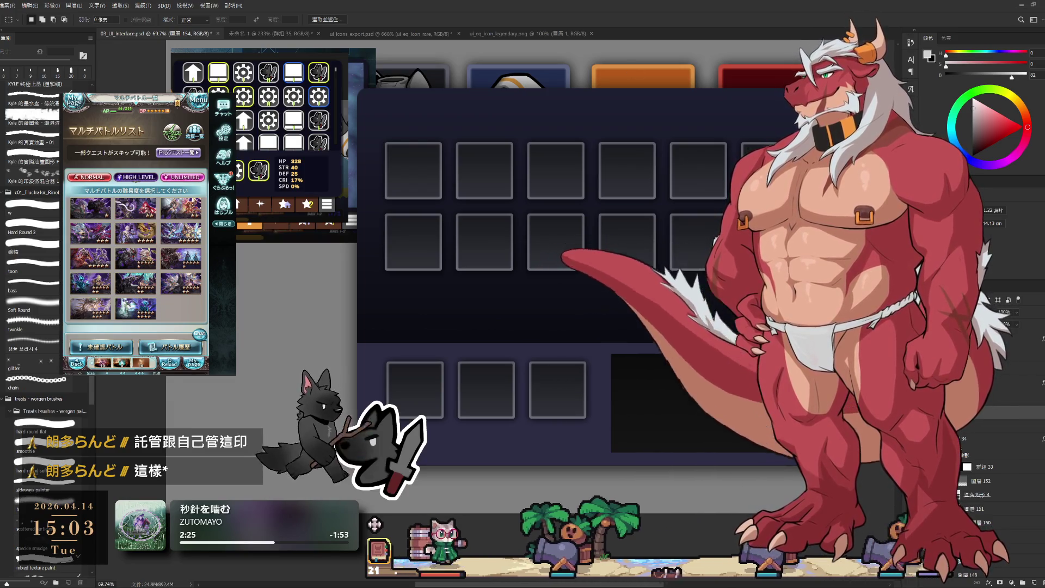
# Select the 圓角矩形 4 layer and shift the dark rounded rectangle slightly right.
pyautogui.keyDown('alt'); pyautogui.click(695, 362); pyautogui.keyUp('alt')
pyautogui.scroll(1, 694, 363)
pyautogui.click(972, 479)
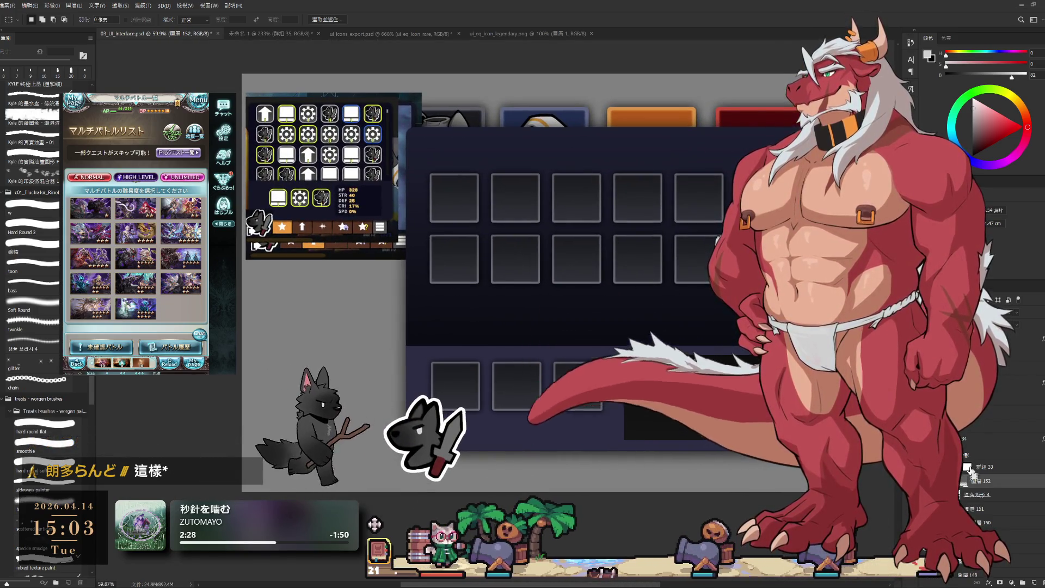
pyautogui.click(981, 493)
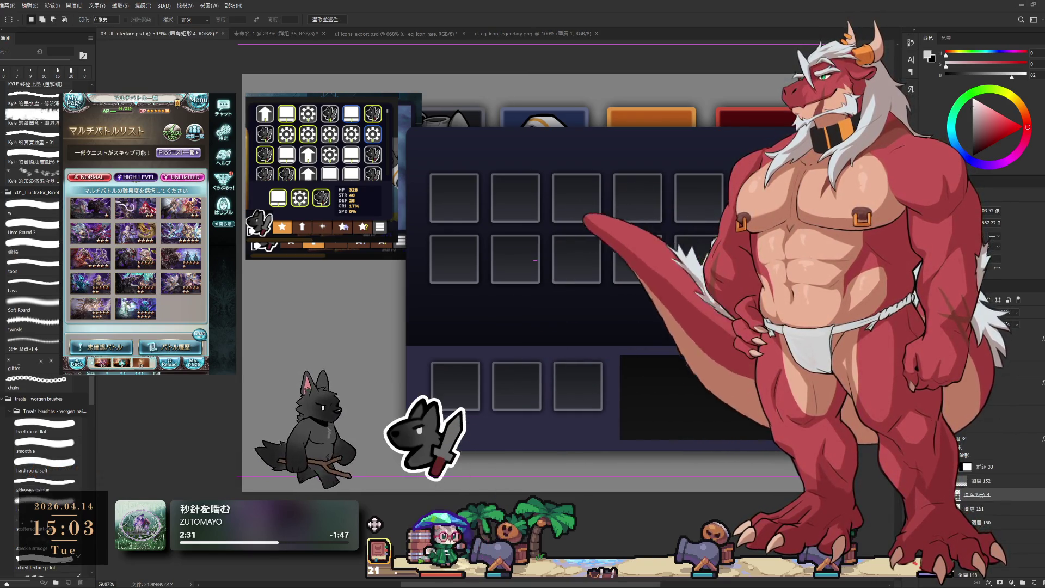
pyautogui.moveTo(746, 411); pyautogui.dragTo(750, 414)
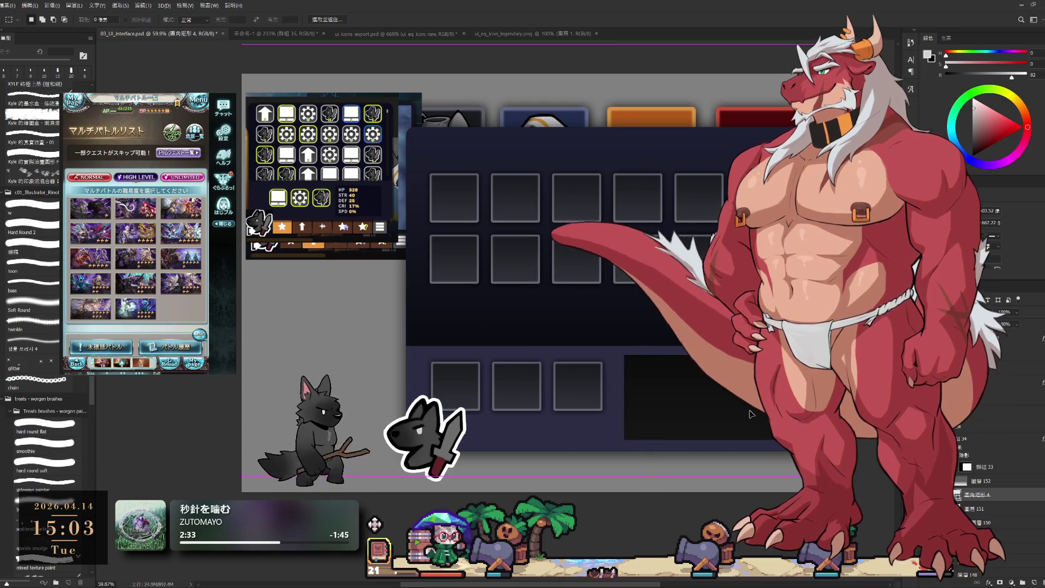
pyautogui.scroll(3, 642, 427)
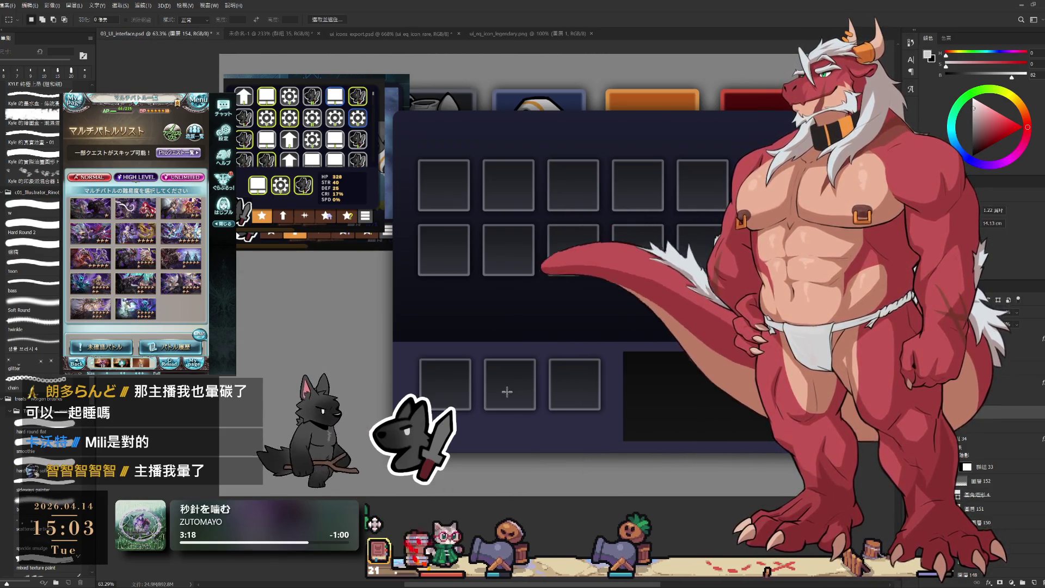
# Move the three-slot row a few pixels left and realign the 矩形 4 black rectangle beside it.
pyautogui.scroll(-1, 539, 399)
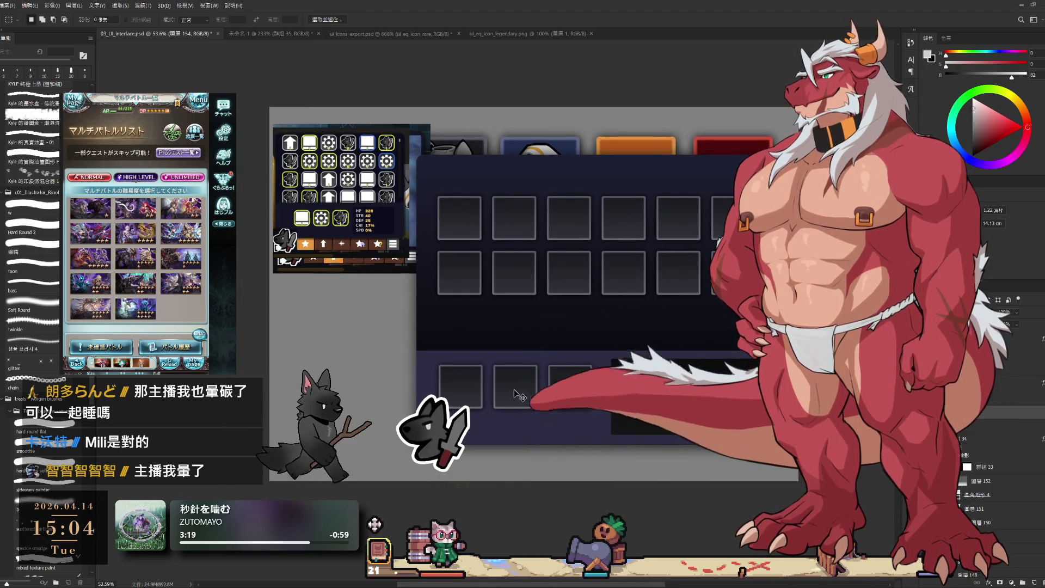
pyautogui.moveTo(520, 394); pyautogui.dragTo(515, 394)
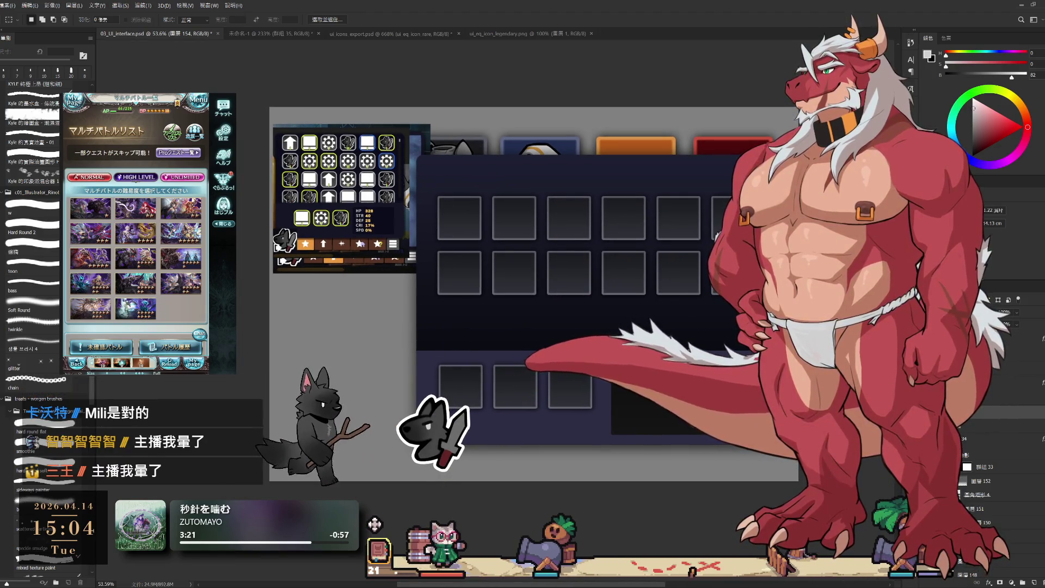
pyautogui.click(989, 492)
pyautogui.moveTo(747, 423)
pyautogui.mouseDown()
pyautogui.moveTo(553, 416)
pyautogui.moveTo(582, 429)
pyautogui.moveTo(728, 426)
pyautogui.mouseUp()
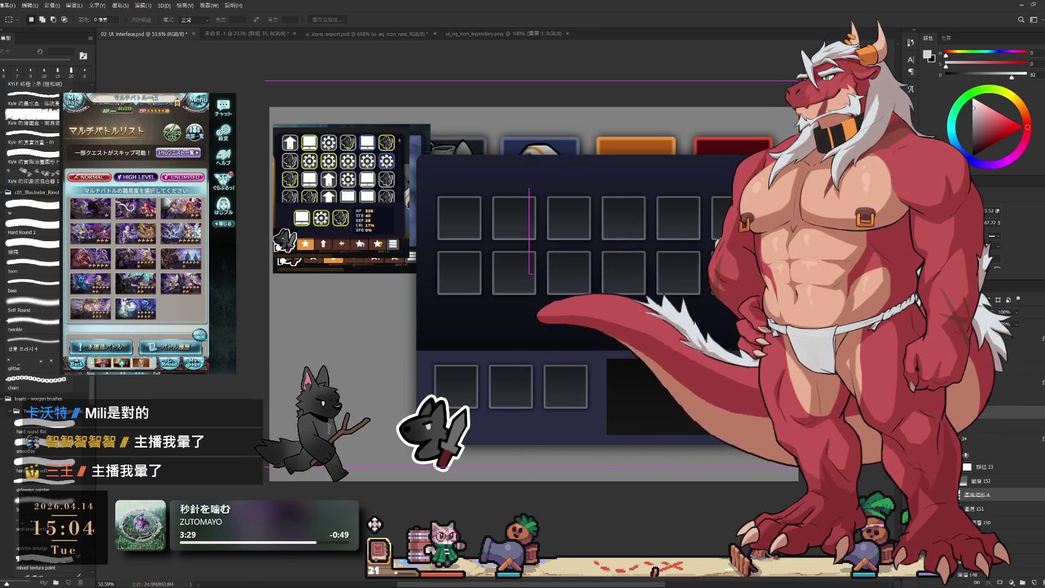